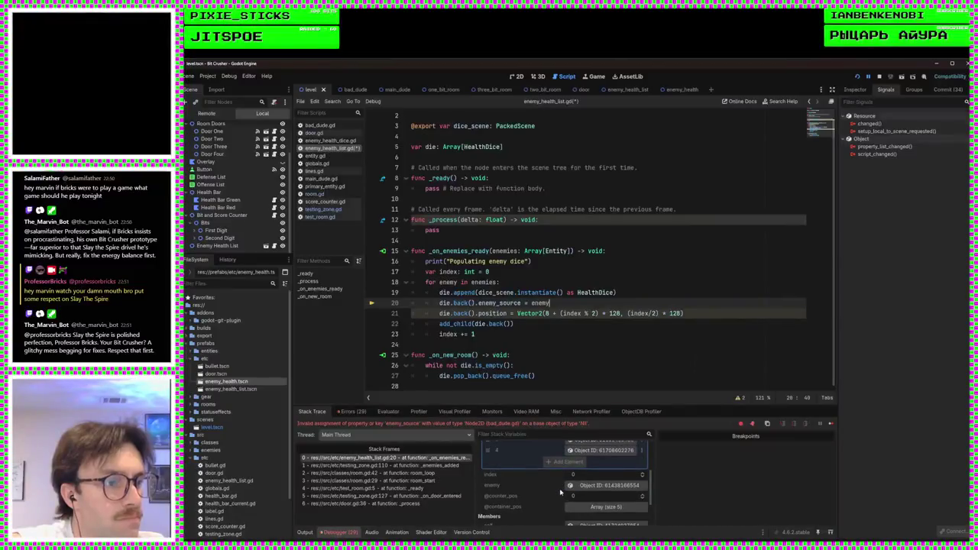
{"action": "scroll", "coordinate": [558, 492], "scroll_direction": "down", "scroll_amount": 2}
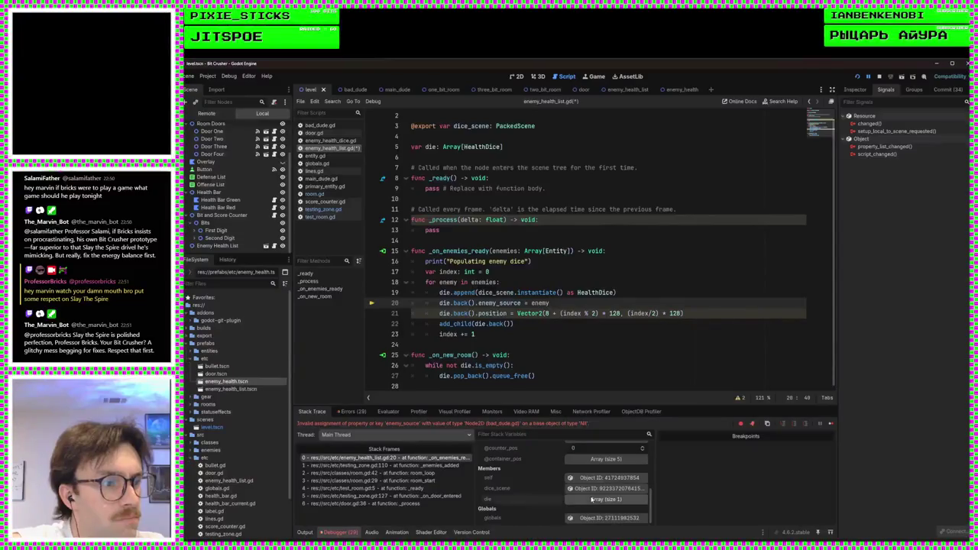
Walk the debugger call stack from the door's _process frame up to the test room's _ready
{"action": "scroll", "coordinate": [558, 496], "scroll_direction": "up", "scroll_amount": 2}
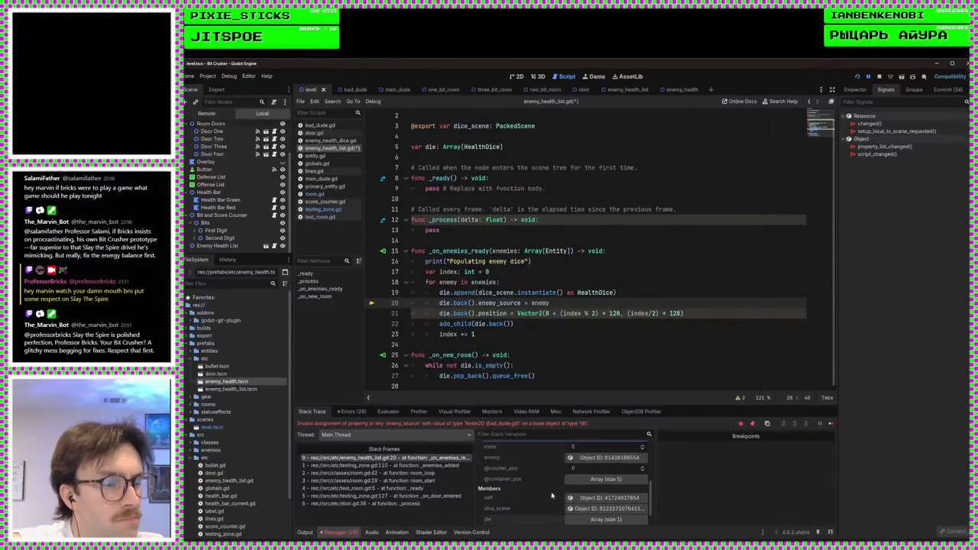
{"action": "scroll", "coordinate": [552, 496], "scroll_direction": "up", "scroll_amount": 2}
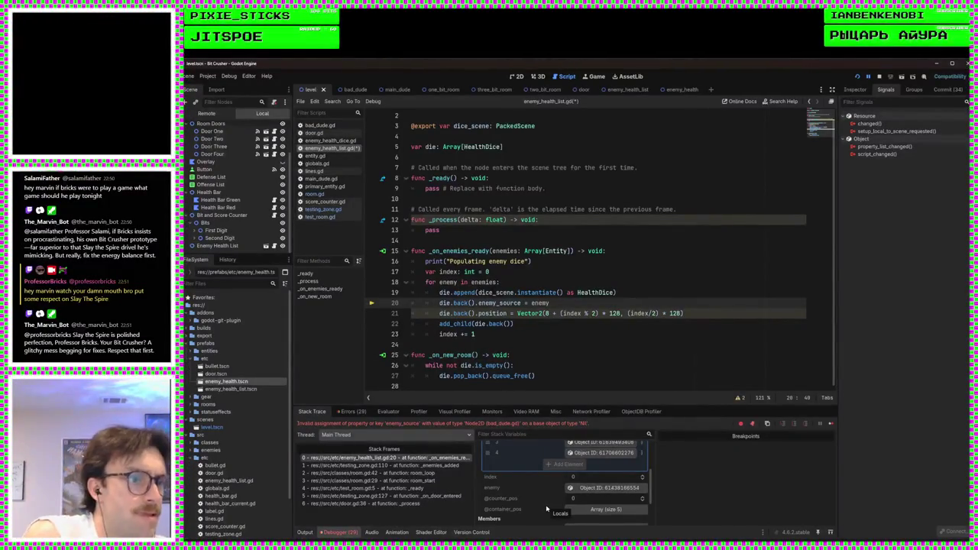
{"action": "scroll", "coordinate": [548, 506], "scroll_direction": "up", "scroll_amount": 2}
{"action": "scroll", "coordinate": [548, 481], "scroll_direction": "up", "scroll_amount": 2}
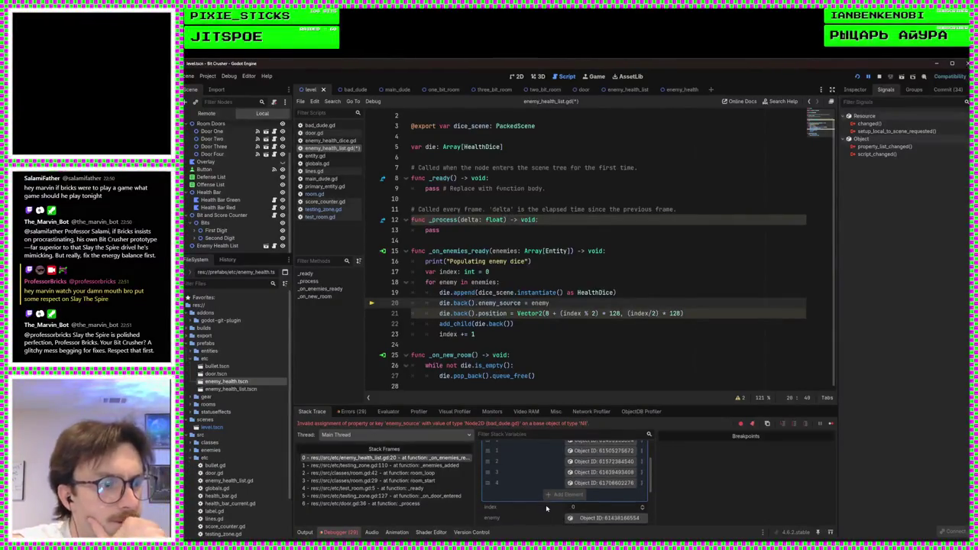
{"action": "scroll", "coordinate": [548, 471], "scroll_direction": "up", "scroll_amount": 1}
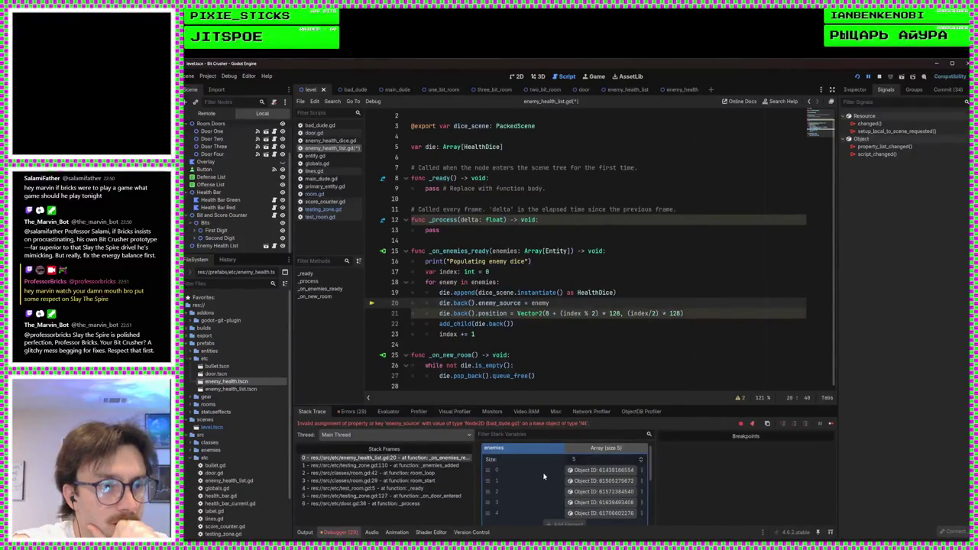
{"action": "left_click", "coordinate": [425, 502]}
{"action": "left_click", "coordinate": [415, 495]}
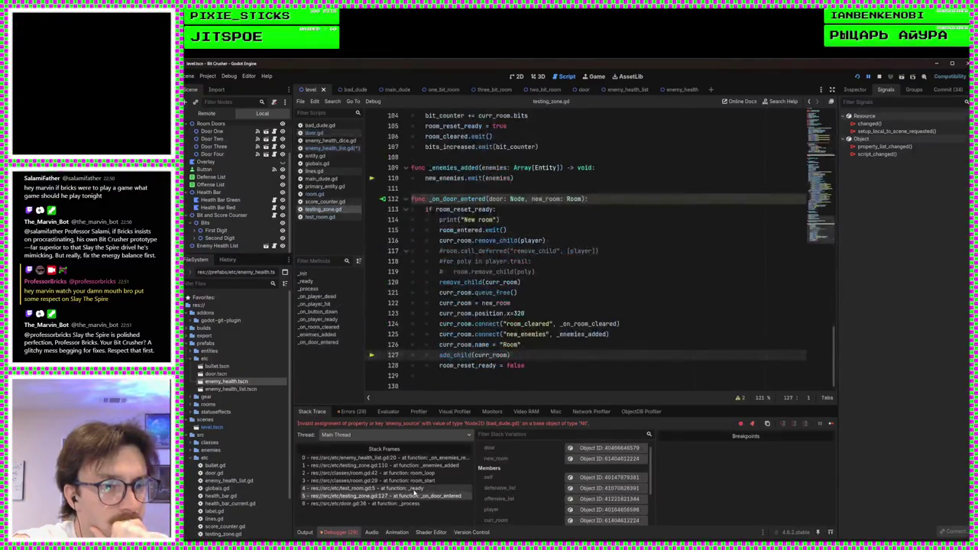
{"action": "left_click", "coordinate": [404, 488]}
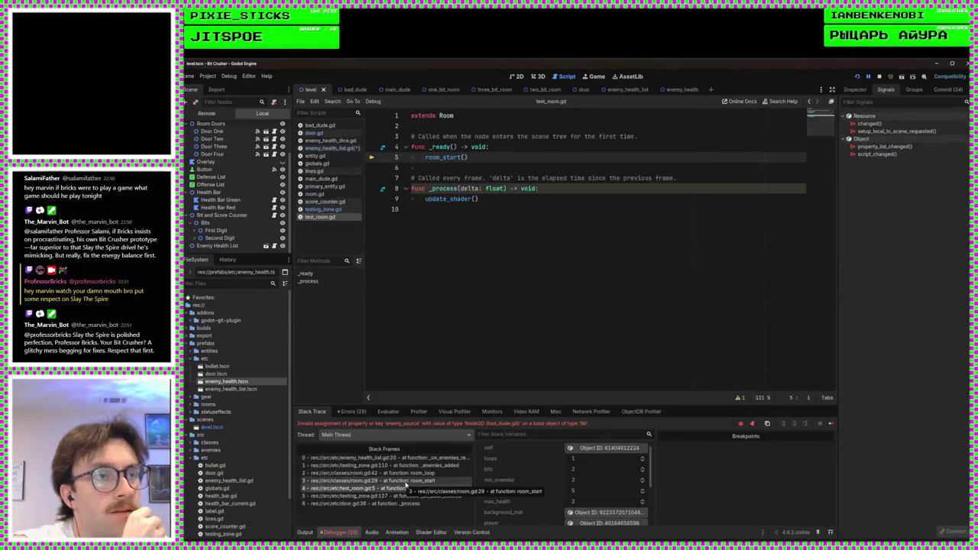
Follow the stack through room_start, room_loop and _enemies_added back to enemy_health_list.gd's failing line
{"action": "left_click", "coordinate": [405, 482]}
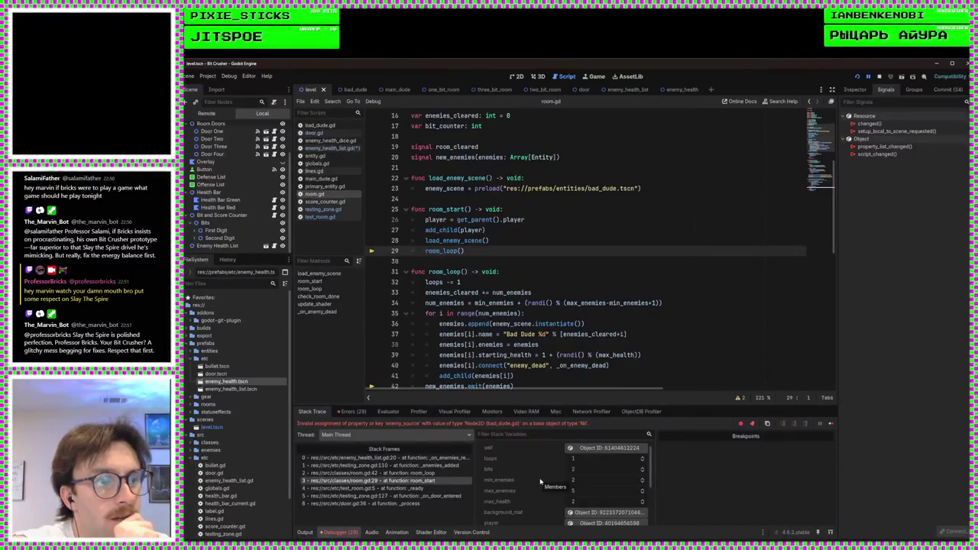
{"action": "scroll", "coordinate": [539, 482], "scroll_direction": "down", "scroll_amount": 1}
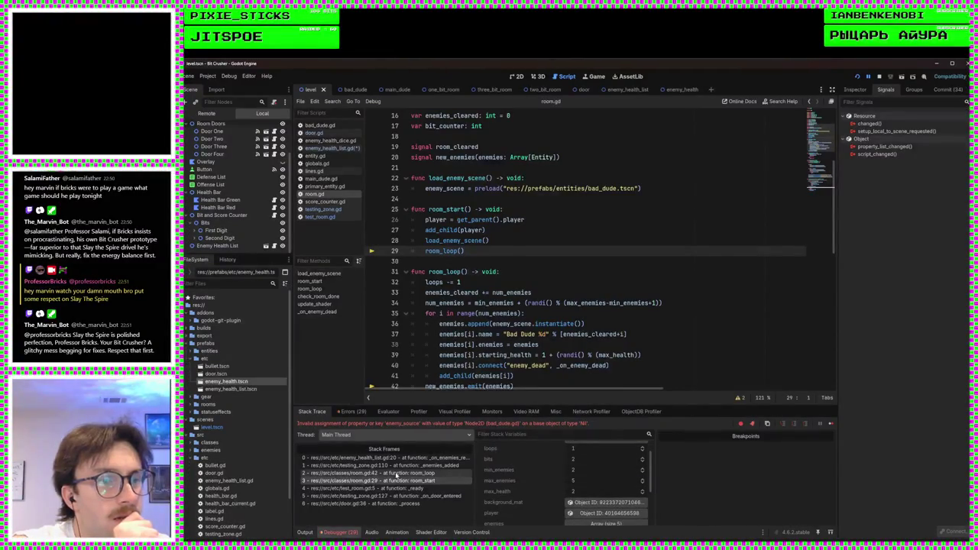
{"action": "left_click", "coordinate": [396, 474]}
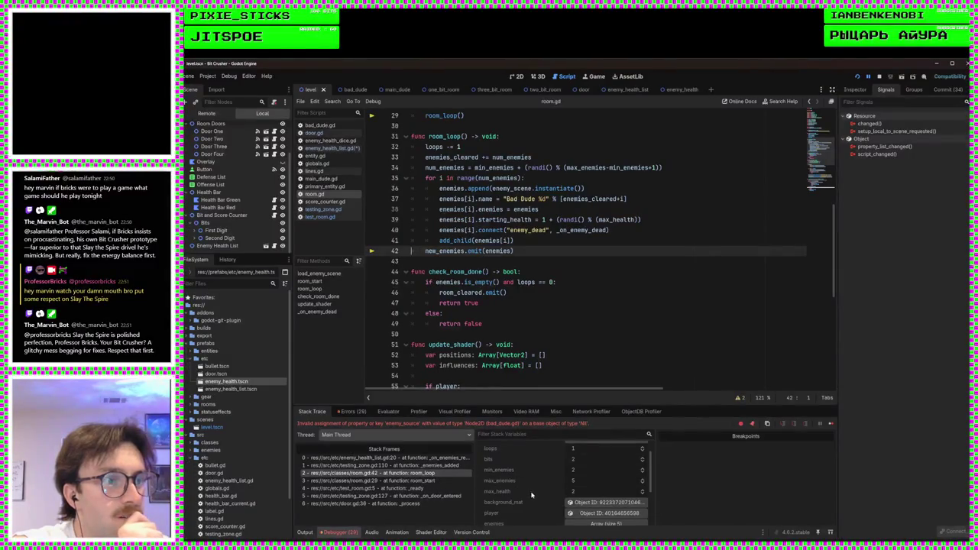
{"action": "scroll", "coordinate": [538, 463], "scroll_direction": "down", "scroll_amount": 3}
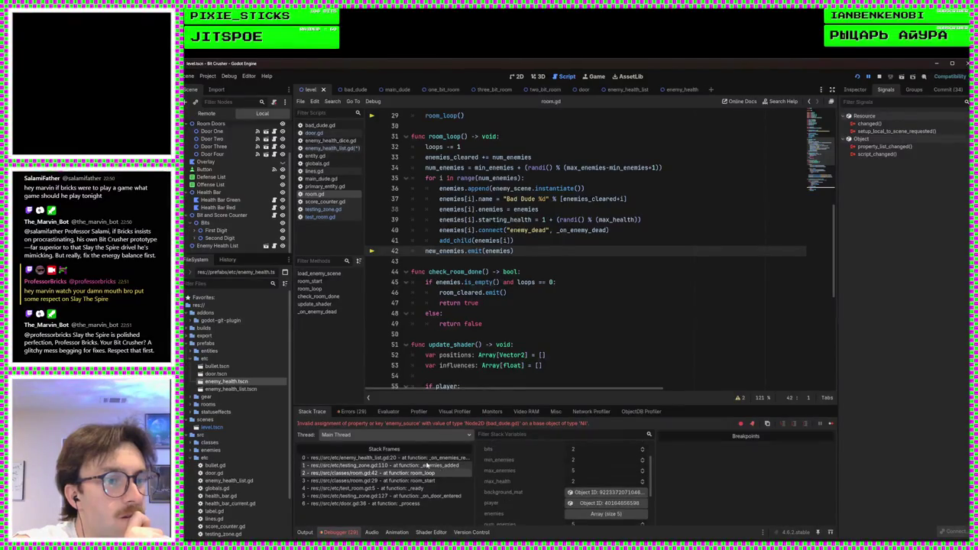
{"action": "left_click", "coordinate": [420, 464]}
{"action": "left_click", "coordinate": [421, 458]}
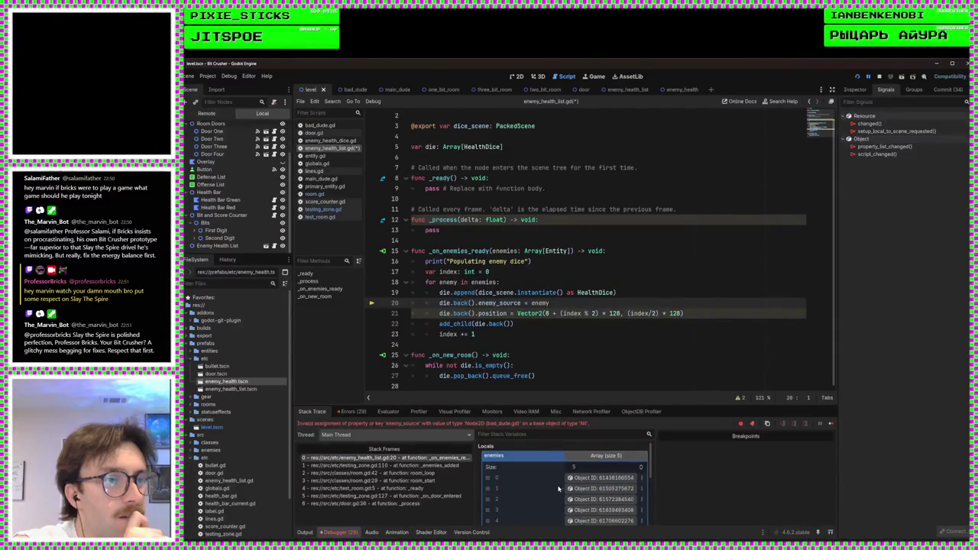
Inspect the failing frame's local variables and rerun the game to reproduce the error
{"action": "left_click", "coordinate": [672, 323]}
{"action": "left_click", "coordinate": [599, 306]}
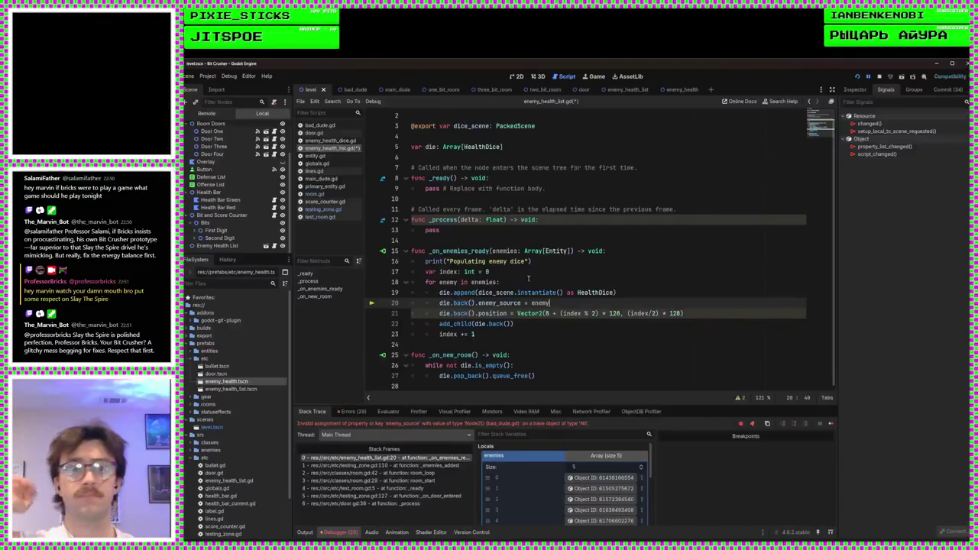
{"action": "scroll", "coordinate": [226, 172], "scroll_direction": "up", "scroll_amount": 2}
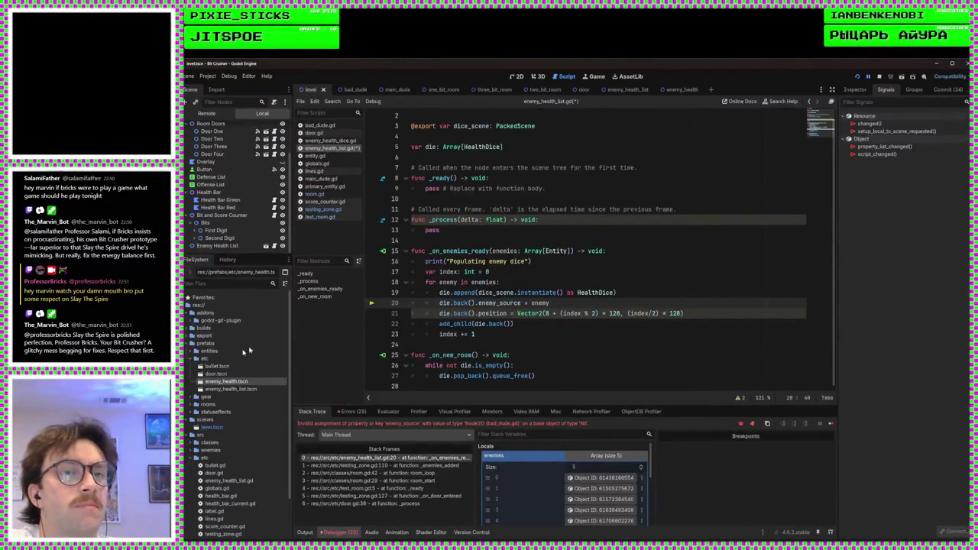
{"action": "key", "text": "F5"}
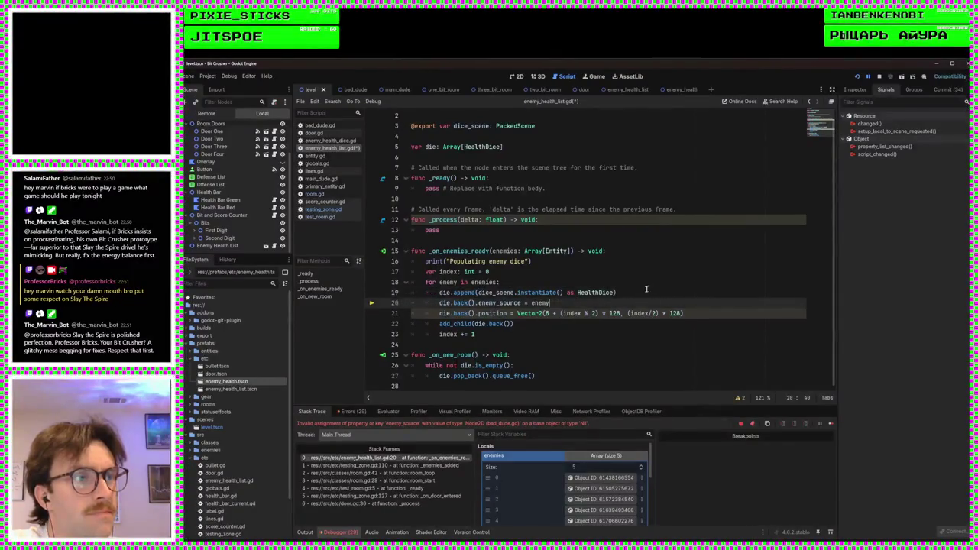
Save enemy_health_list.gd with line 19 casting the instantiated dice as HealthDice
{"action": "left_click", "coordinate": [645, 287]}
{"action": "left_click", "coordinate": [620, 293]}
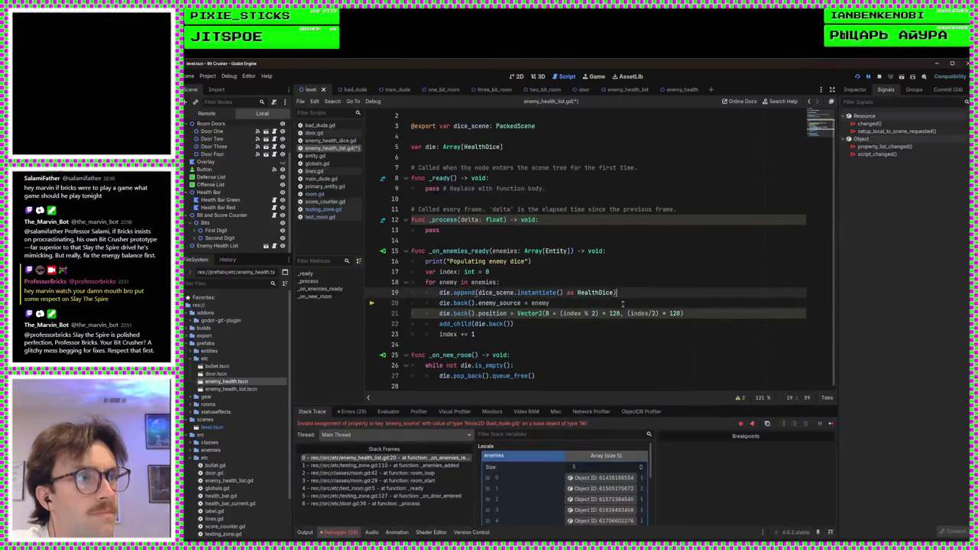
{"action": "key", "text": "Up"}
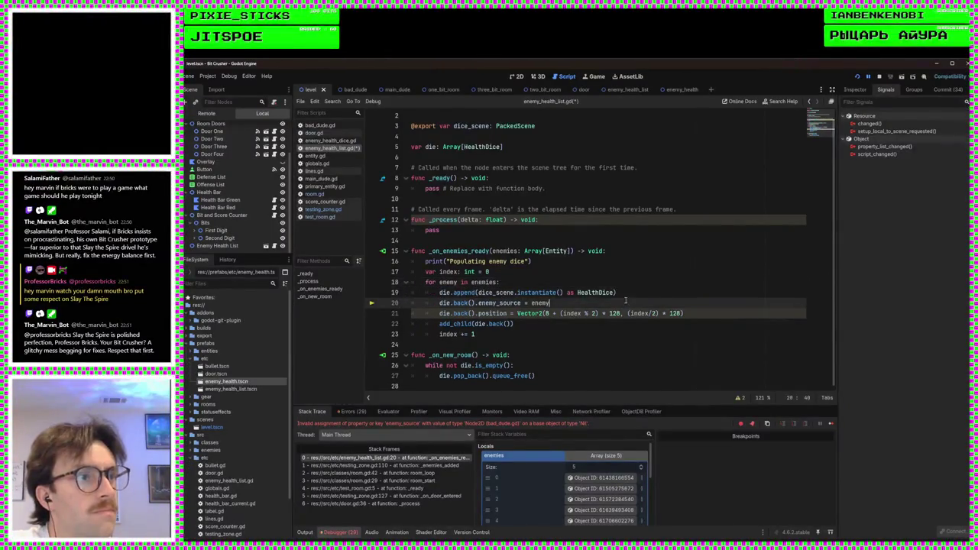
{"action": "left_click", "coordinate": [624, 294]}
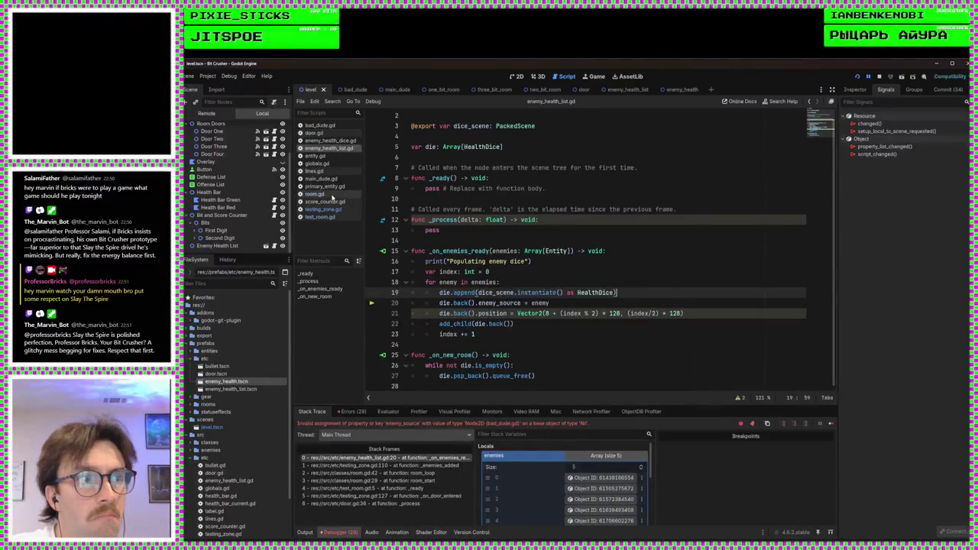
{"action": "left_click", "coordinate": [330, 196]}
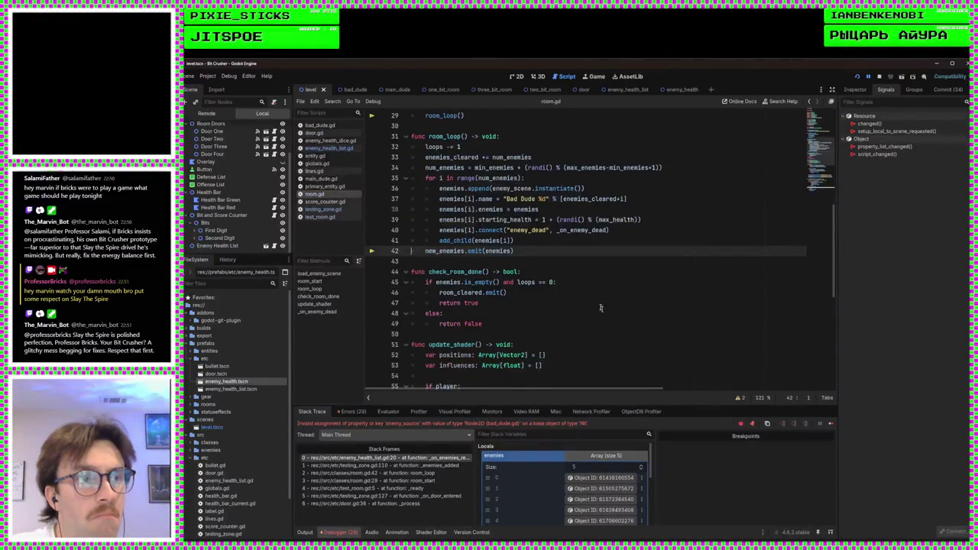
Check room.gd's line 35 for-loop and line 40 enemy_dead connection, then relaunch the game
{"action": "scroll", "coordinate": [555, 247], "scroll_direction": "up", "scroll_amount": 1}
{"action": "left_click", "coordinate": [596, 260]}
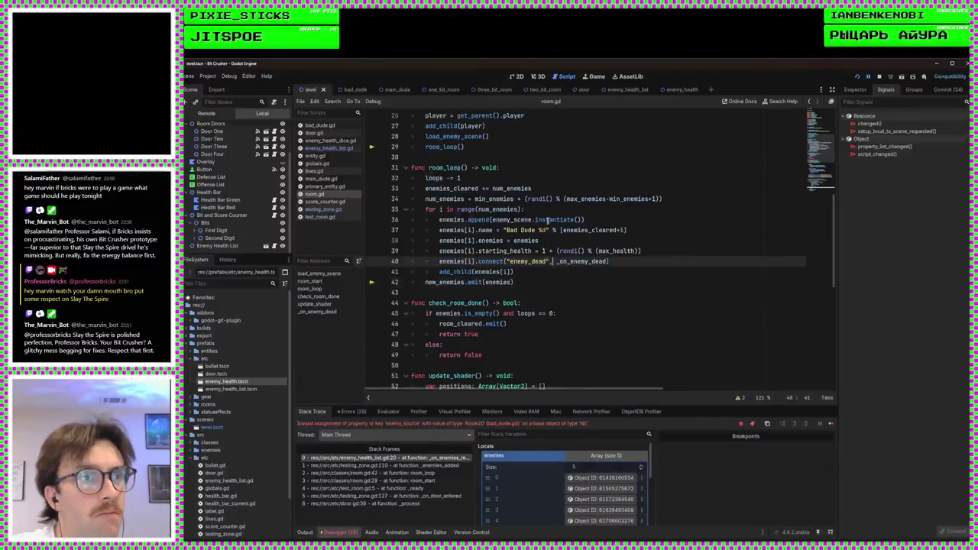
{"action": "left_click", "coordinate": [591, 206]}
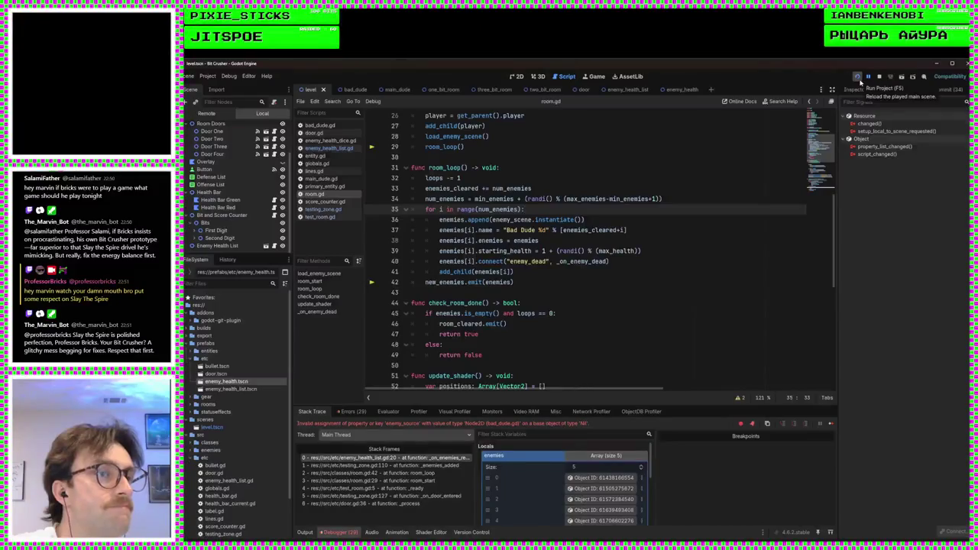
{"action": "left_click", "coordinate": [860, 82]}
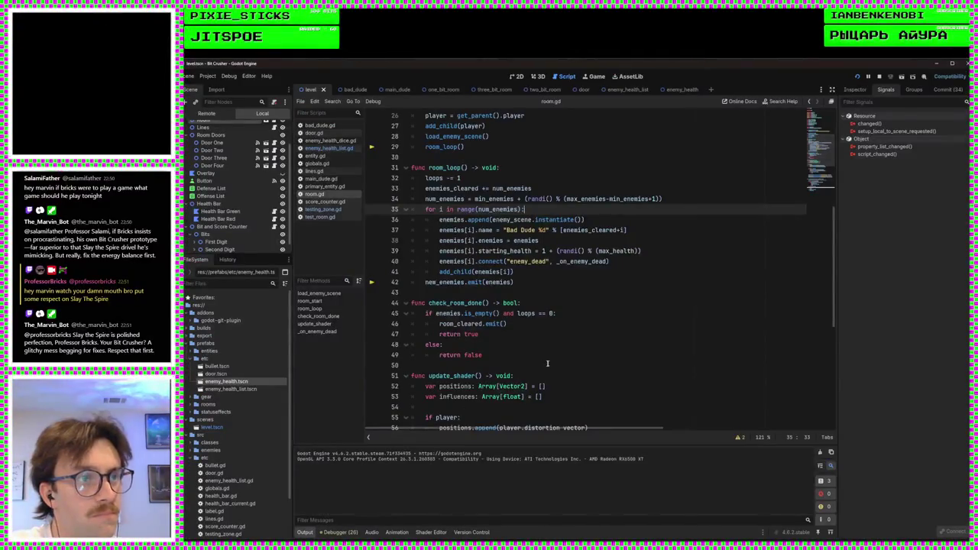
Look over the new_enemies emit on line 42 of room.gd
{"action": "scroll", "coordinate": [548, 363], "scroll_direction": "up", "scroll_amount": 8}
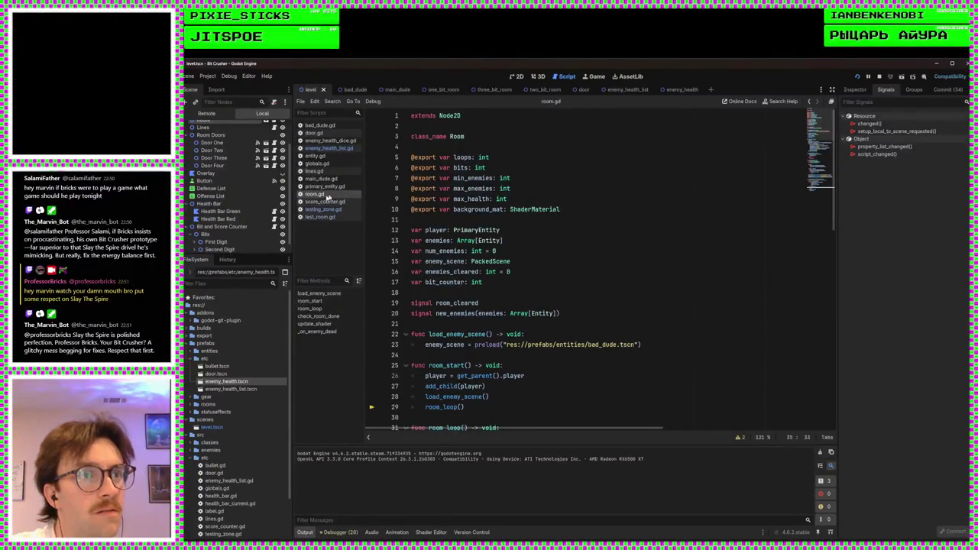
{"action": "scroll", "coordinate": [576, 298], "scroll_direction": "down", "scroll_amount": 5}
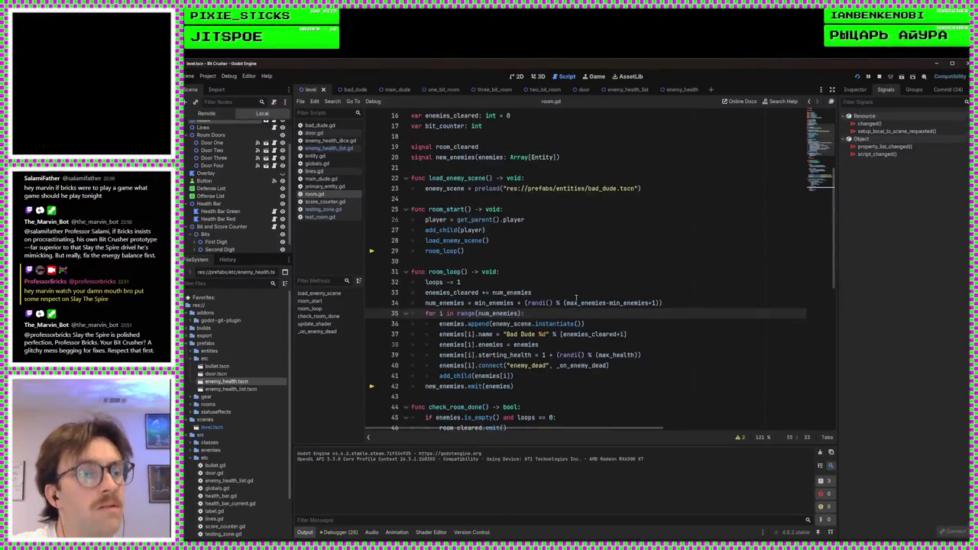
{"action": "left_click", "coordinate": [522, 386]}
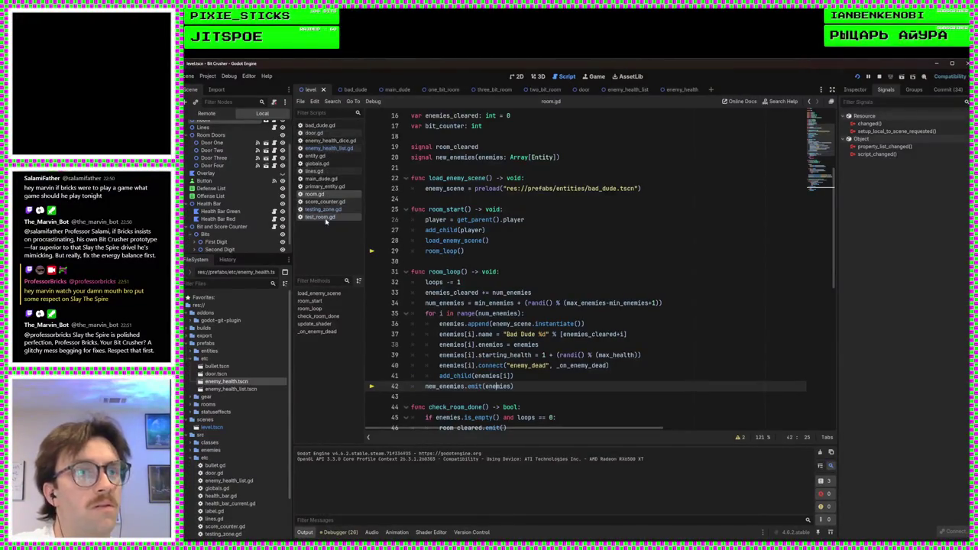
In testing_zone.gd, review the new_enemies connections in _ready and in the room setup
{"action": "left_click", "coordinate": [326, 209]}
{"action": "scroll", "coordinate": [516, 306], "scroll_direction": "up", "scroll_amount": 20}
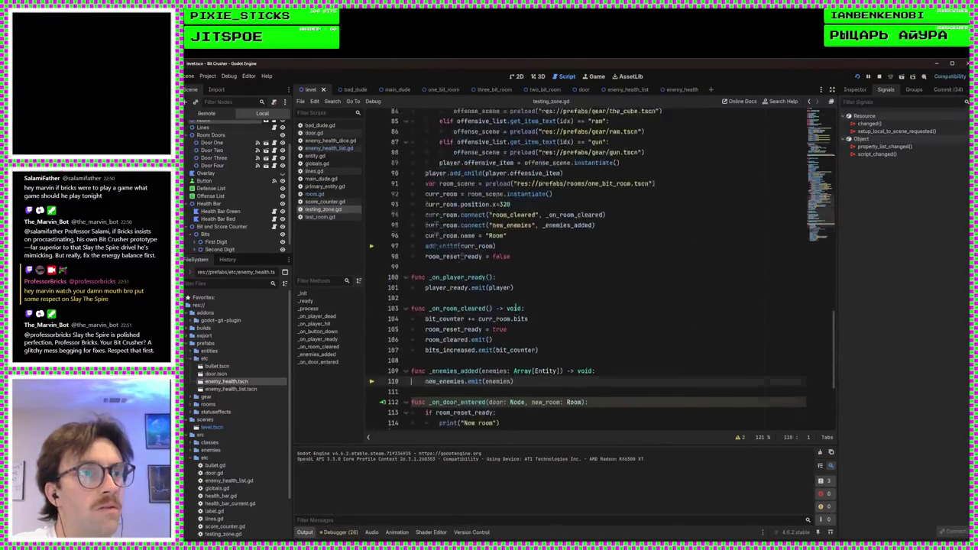
{"action": "scroll", "coordinate": [516, 306], "scroll_direction": "up", "scroll_amount": 8}
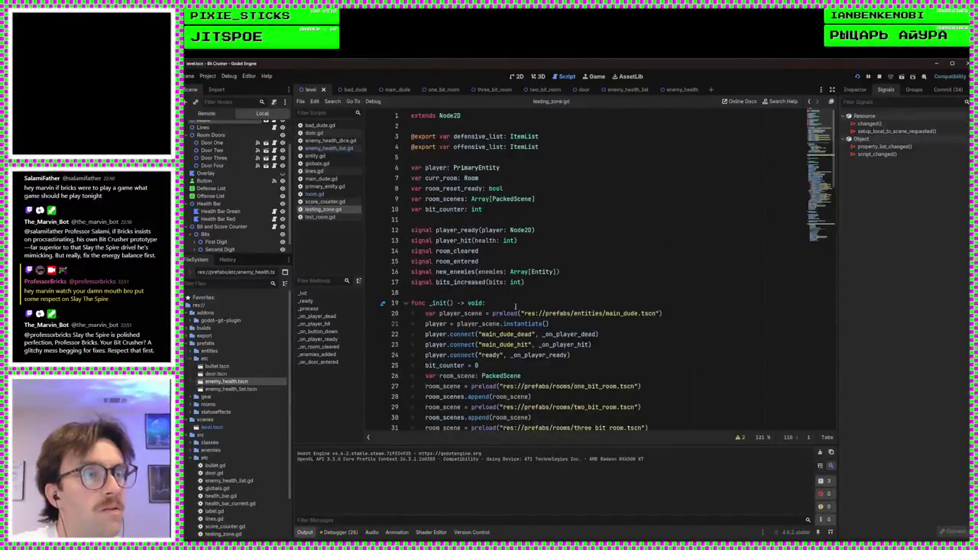
{"action": "scroll", "coordinate": [583, 240], "scroll_direction": "down", "scroll_amount": 3}
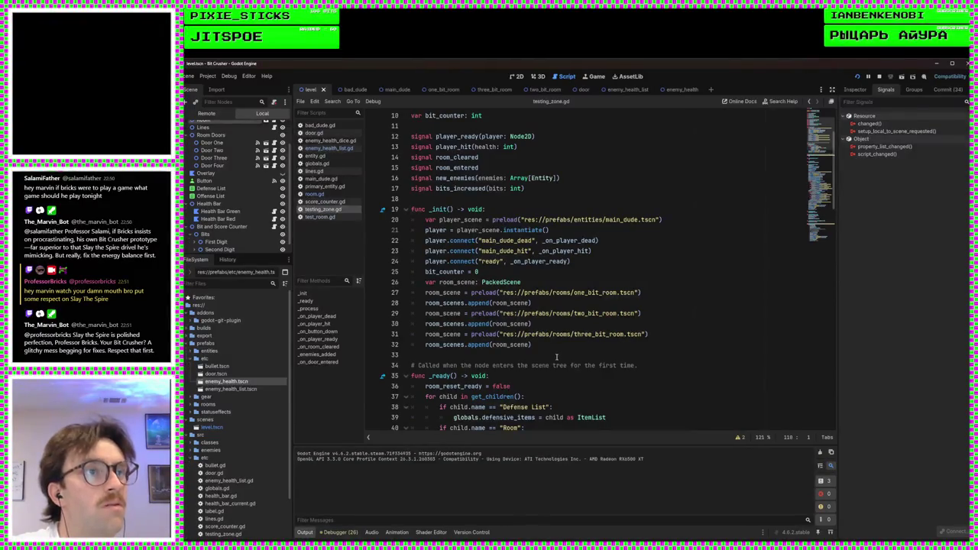
{"action": "scroll", "coordinate": [519, 291], "scroll_direction": "down", "scroll_amount": 4}
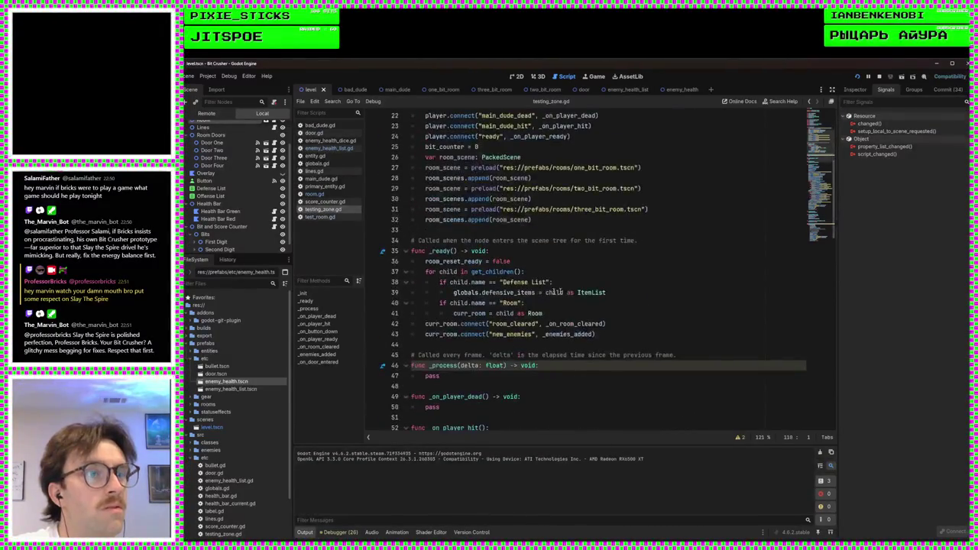
{"action": "left_click", "coordinate": [590, 315]}
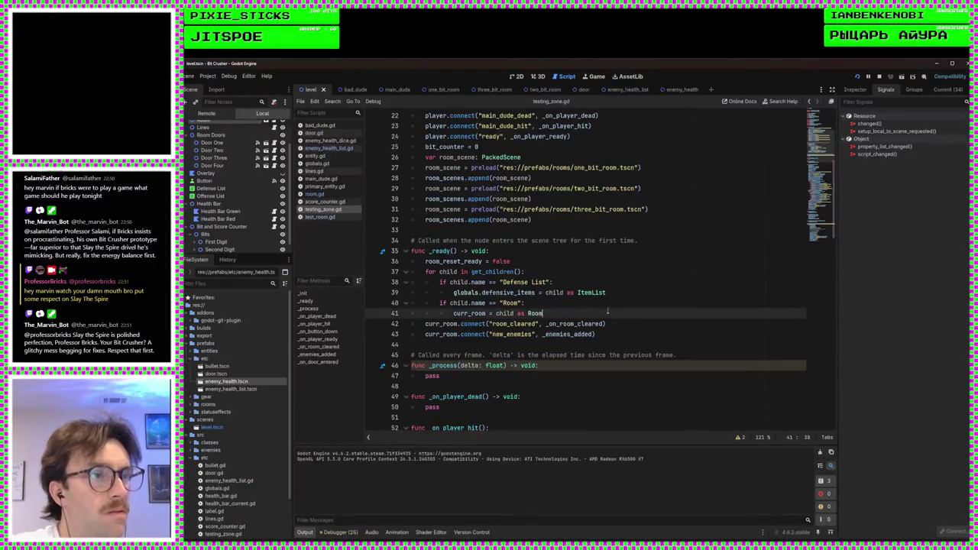
{"action": "left_click", "coordinate": [617, 330]}
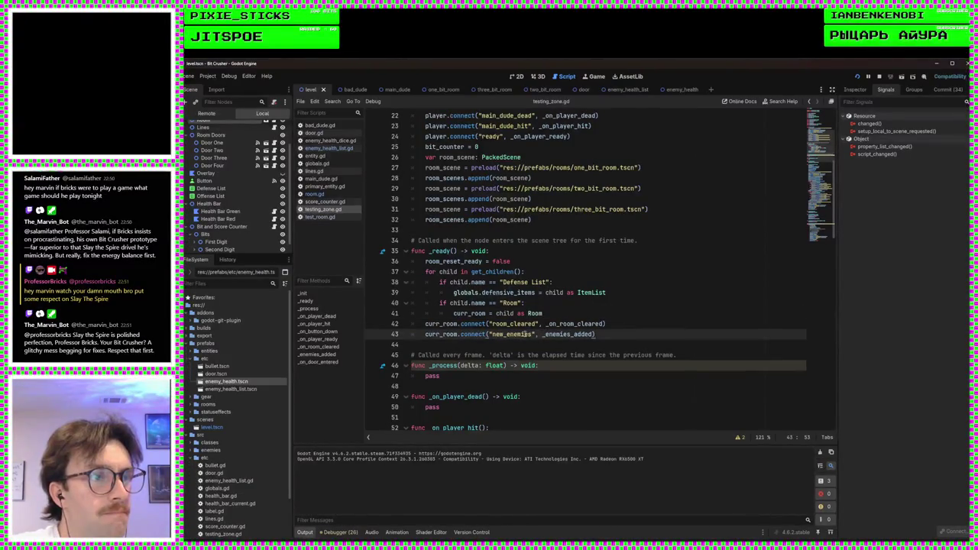
{"action": "scroll", "coordinate": [662, 314], "scroll_direction": "down", "scroll_amount": 6}
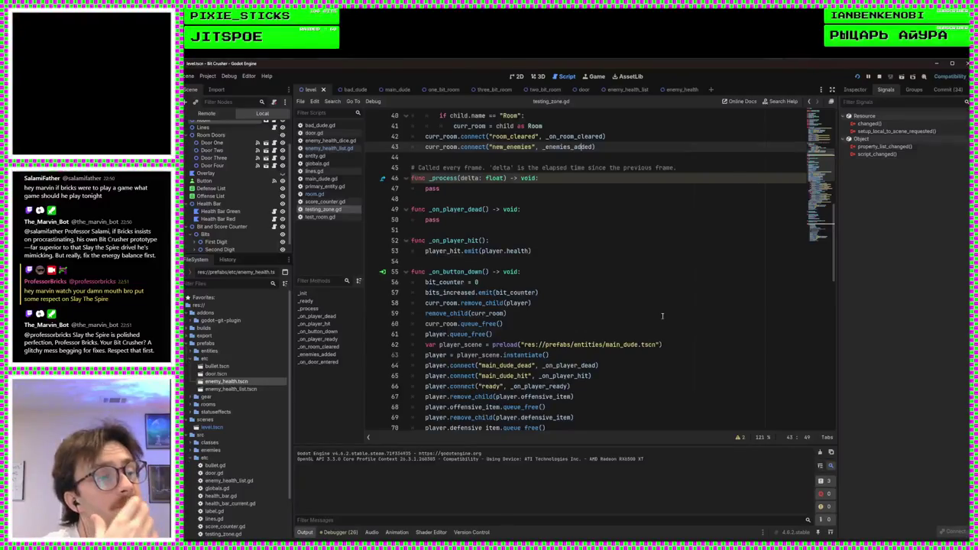
{"action": "scroll", "coordinate": [642, 296], "scroll_direction": "down", "scroll_amount": 11}
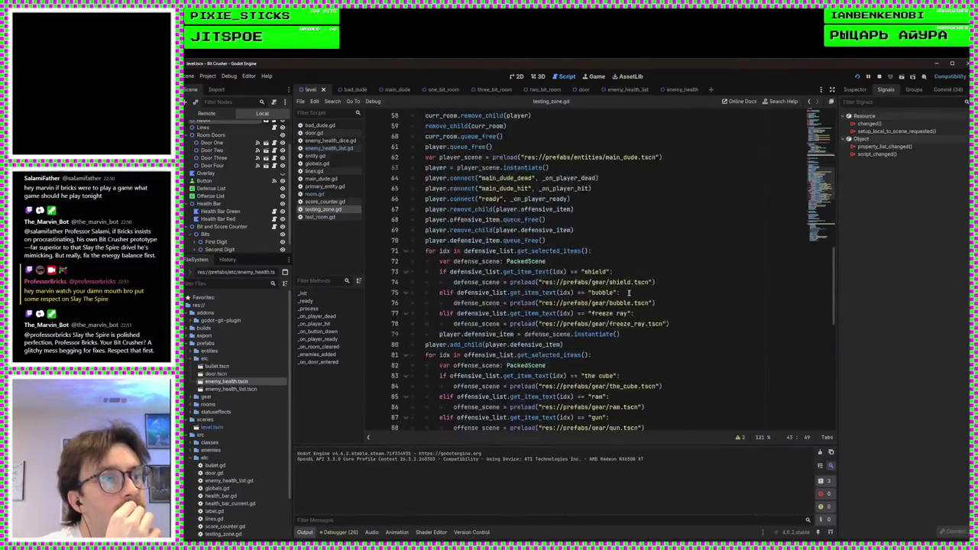
{"action": "left_click", "coordinate": [615, 347]}
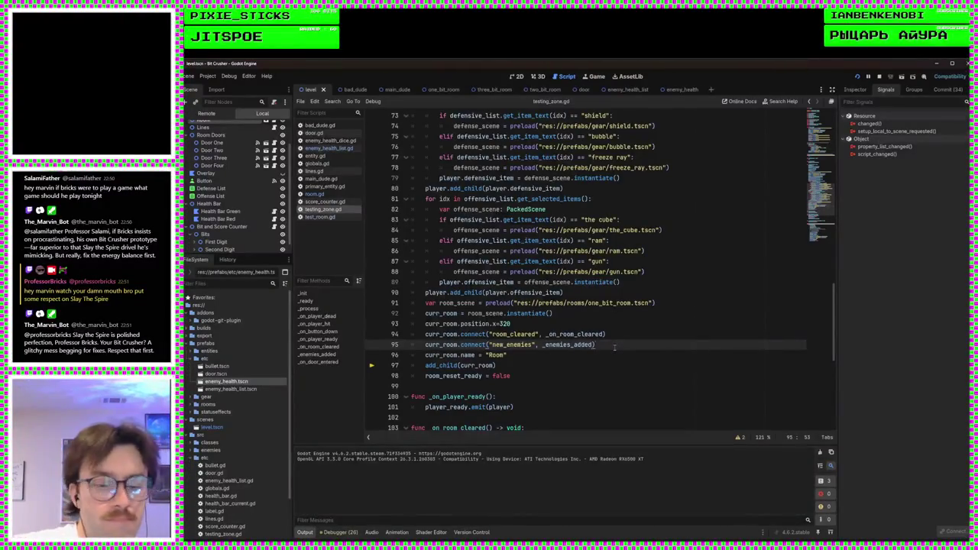
Insert a blank line after the new_enemies connection on line 43
{"action": "scroll", "coordinate": [615, 347], "scroll_direction": "up", "scroll_amount": 15}
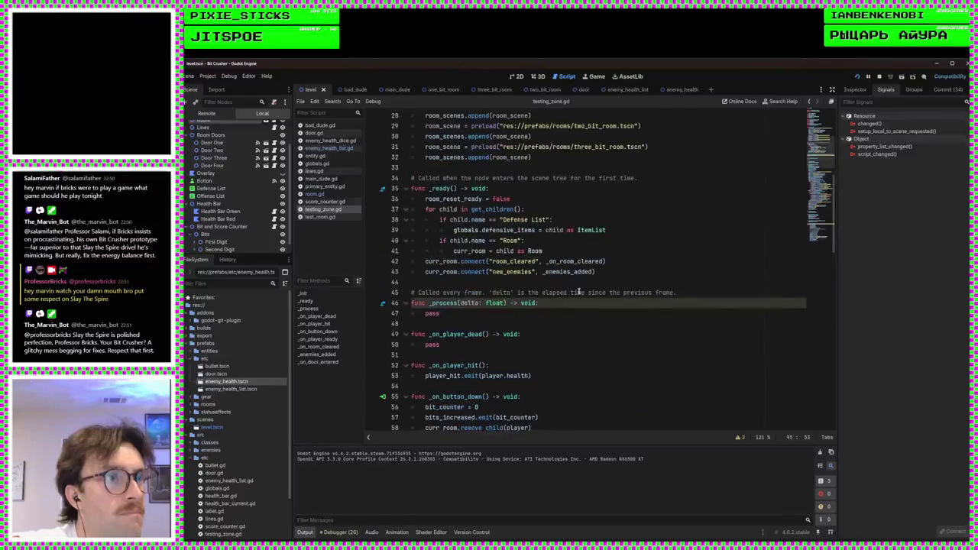
{"action": "left_click", "coordinate": [609, 272]}
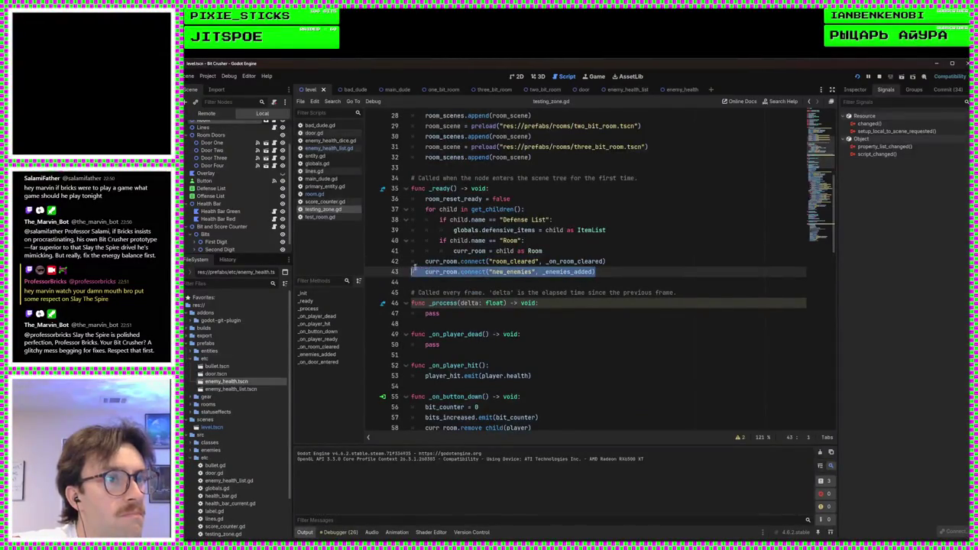
{"action": "key", "text": "Return"}
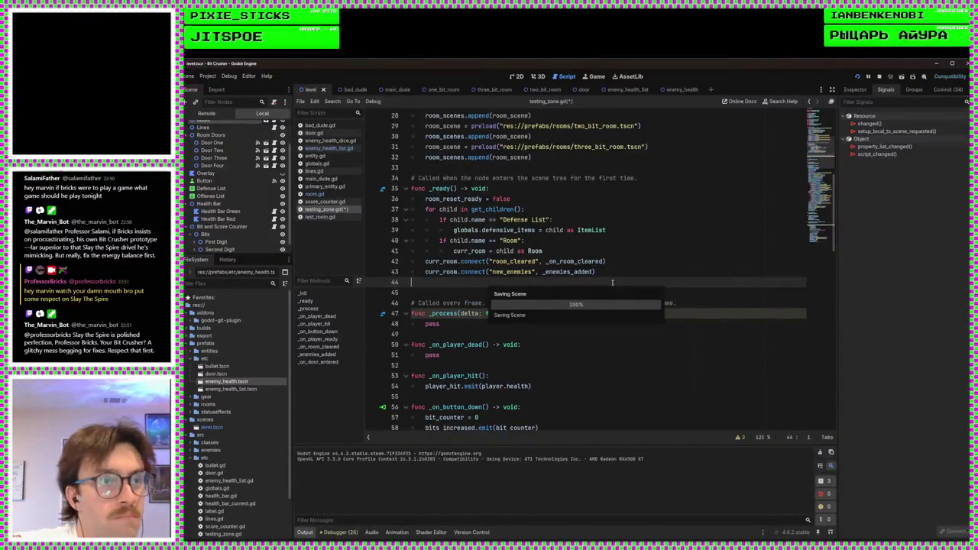
{"action": "left_click", "coordinate": [607, 273]}
Run the game until the debugger halts on the Nil enemy_source error at line 20
{"action": "left_click", "coordinate": [858, 76]}
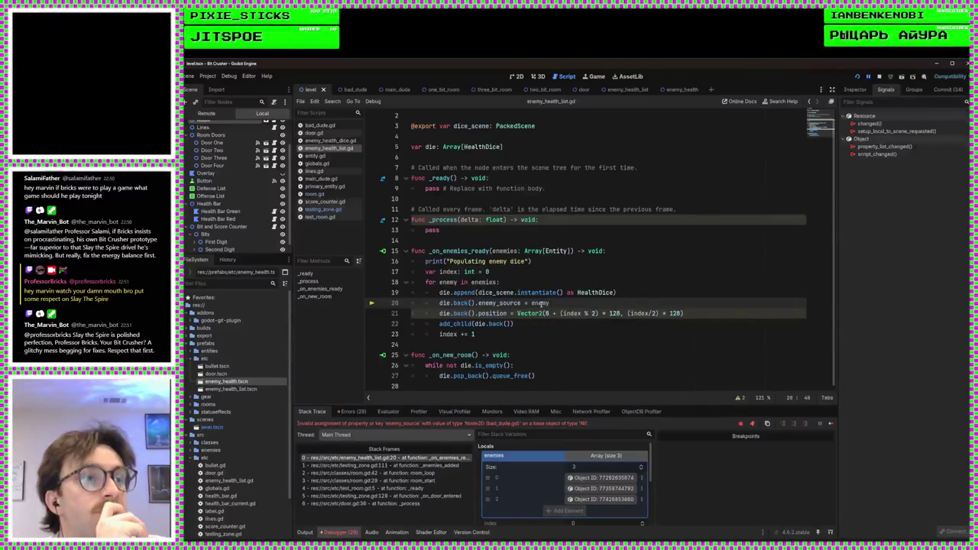
Cast enemy 'as Entity' in line 20's enemy_source assignment and rerun the game
{"action": "left_click", "coordinate": [510, 279]}
{"action": "left_click", "coordinate": [555, 301]}
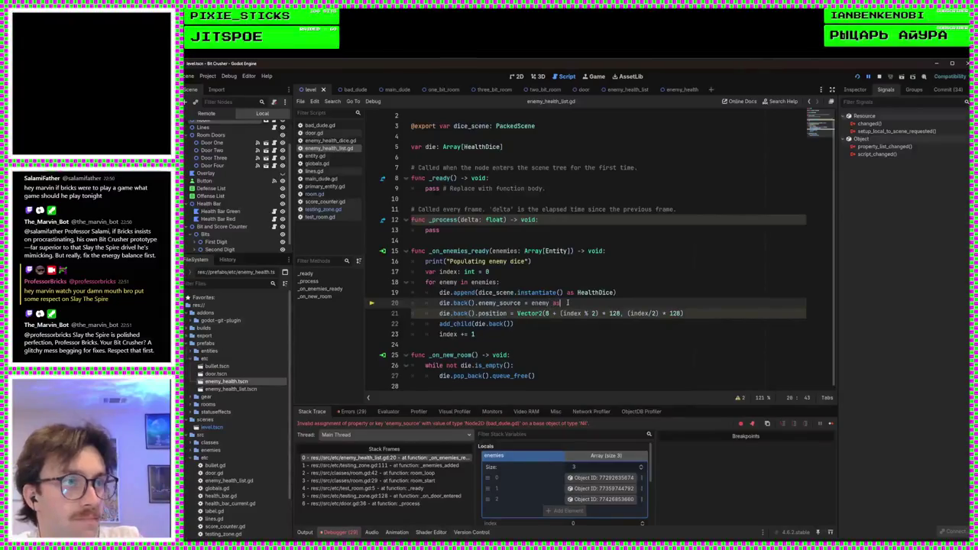
{"action": "type", "text": " Entity"}
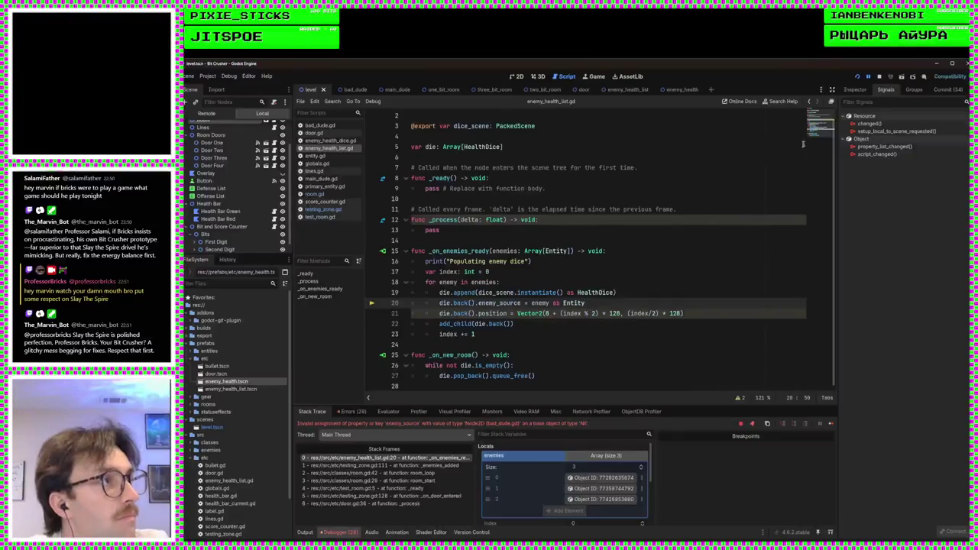
{"action": "left_click", "coordinate": [857, 77]}
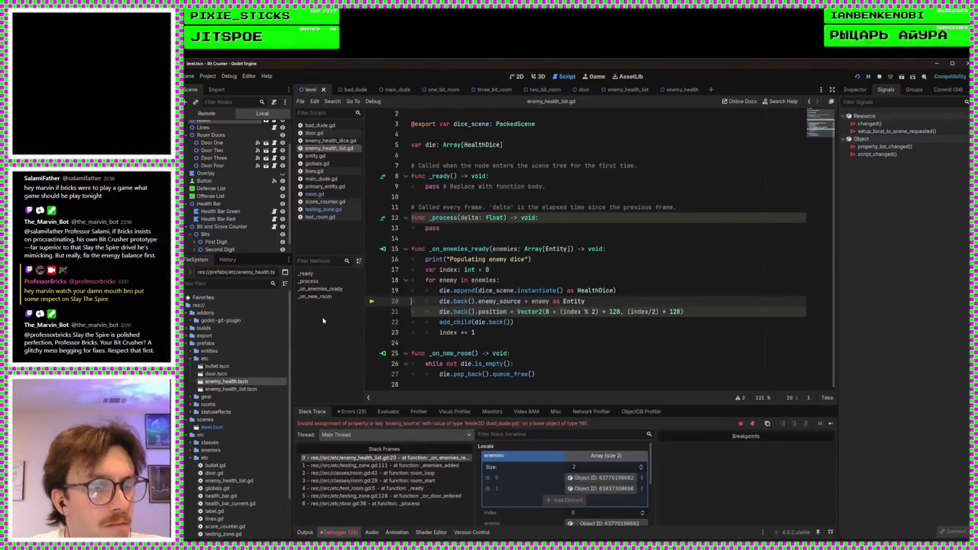
Remove the Entity cast from line 20 and verify _on_enemies_ready is connected to Zone's new_enemies
{"action": "double_click", "coordinate": [583, 301]}
{"action": "key", "text": "BackSpace"}
{"action": "key", "text": "BackSpace"}
{"action": "key", "text": "BackSpace"}
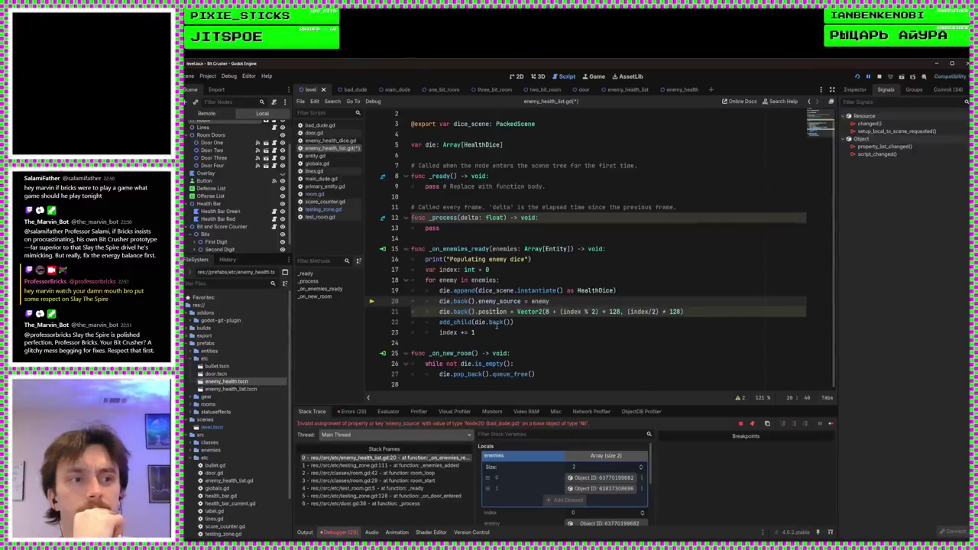
{"action": "left_click", "coordinate": [384, 251]}
{"action": "left_click", "coordinate": [383, 251]}
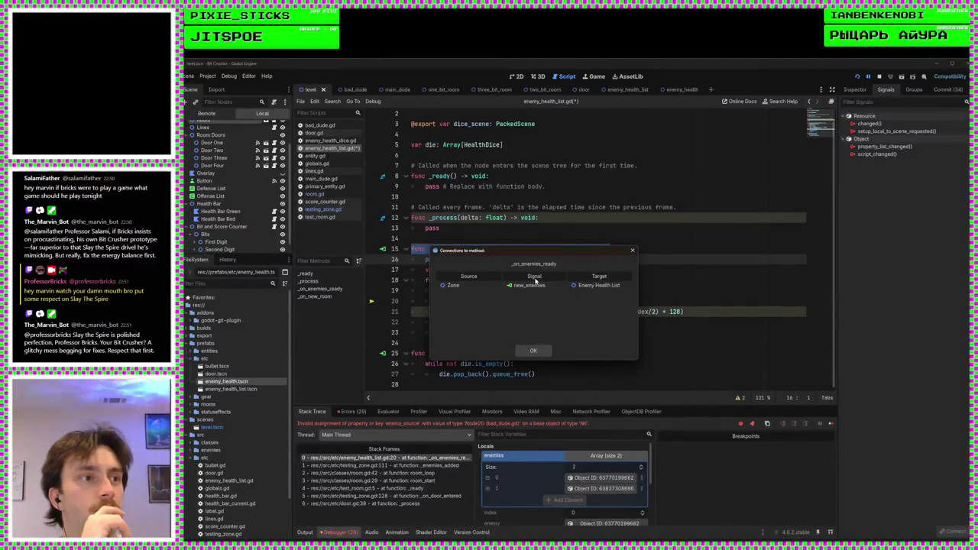
{"action": "left_click", "coordinate": [527, 350]}
{"action": "scroll", "coordinate": [271, 180], "scroll_direction": "up", "scroll_amount": 2}
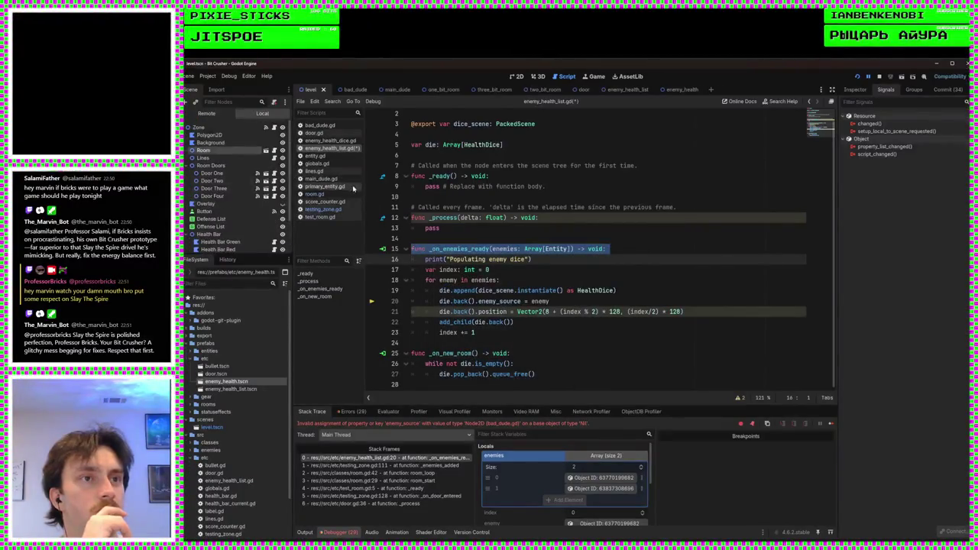
Trace new_enemies from testing_zone.gd's _enemies_added handler through test_room.gd into room.gd
{"action": "left_click", "coordinate": [323, 209]}
{"action": "left_click", "coordinate": [586, 271]}
{"action": "scroll", "coordinate": [634, 271], "scroll_direction": "down", "scroll_amount": 15}
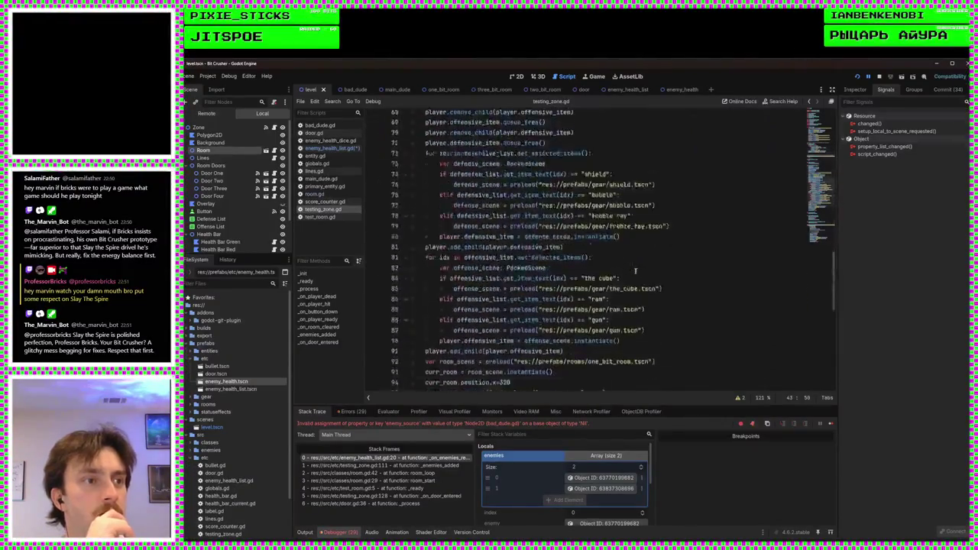
{"action": "scroll", "coordinate": [638, 270], "scroll_direction": "up", "scroll_amount": 3}
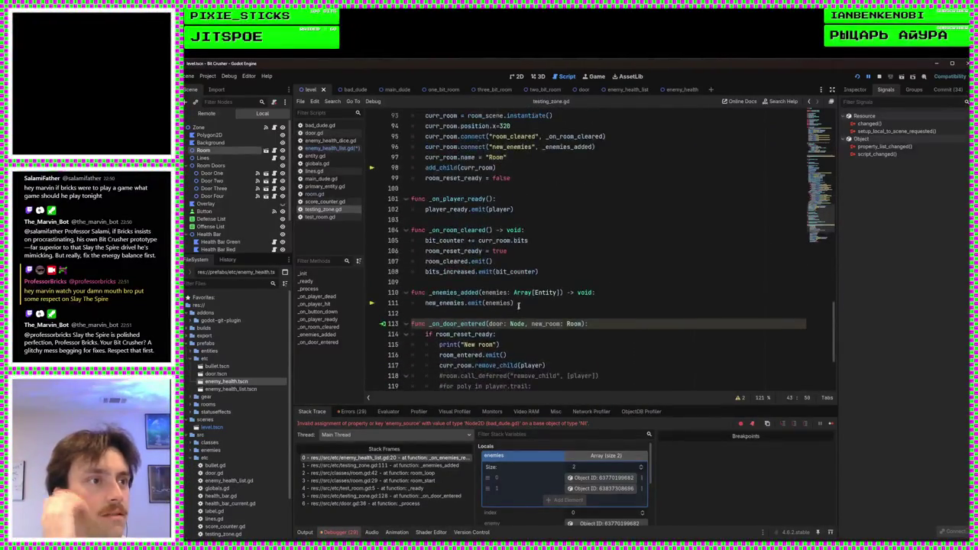
{"action": "left_click", "coordinate": [578, 302]}
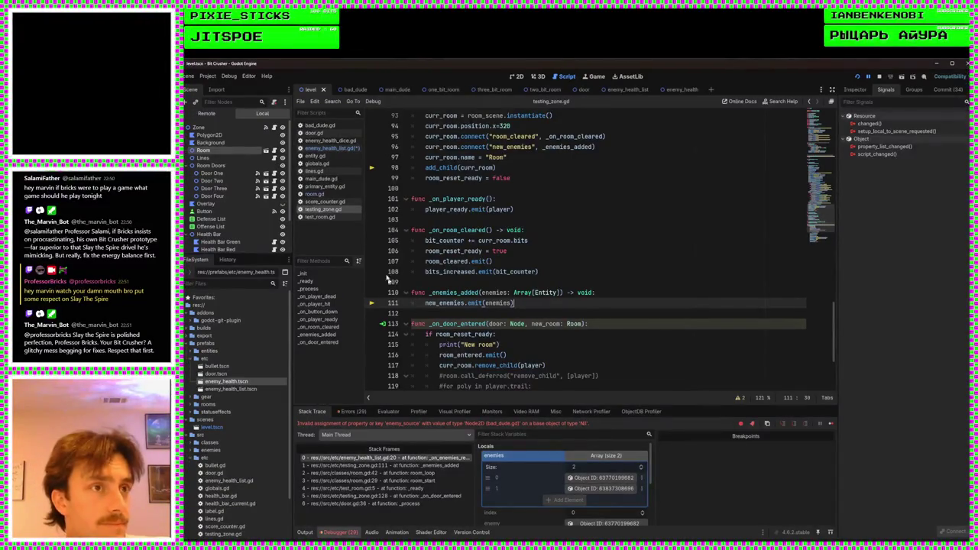
{"action": "left_click", "coordinate": [336, 217]}
{"action": "left_click", "coordinate": [315, 194]}
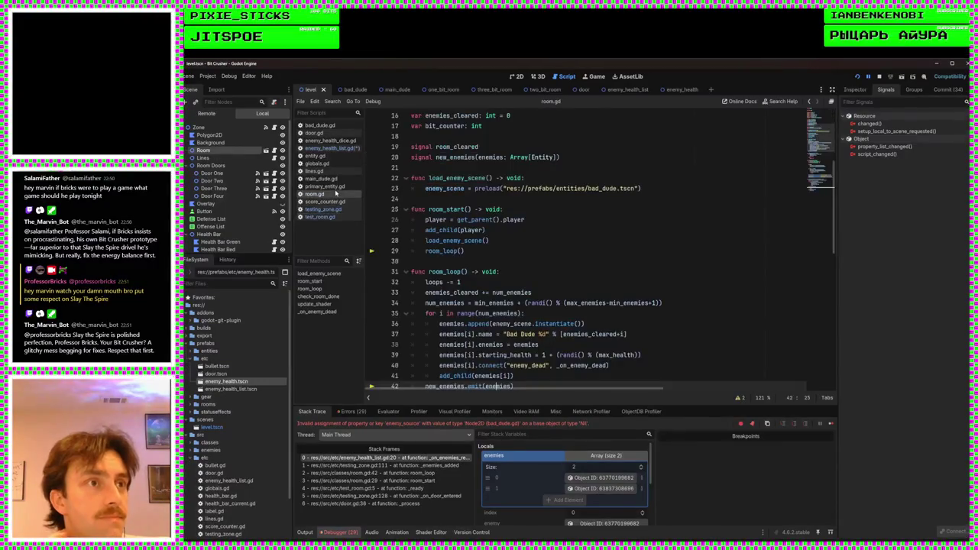
{"action": "left_click", "coordinate": [524, 260]}
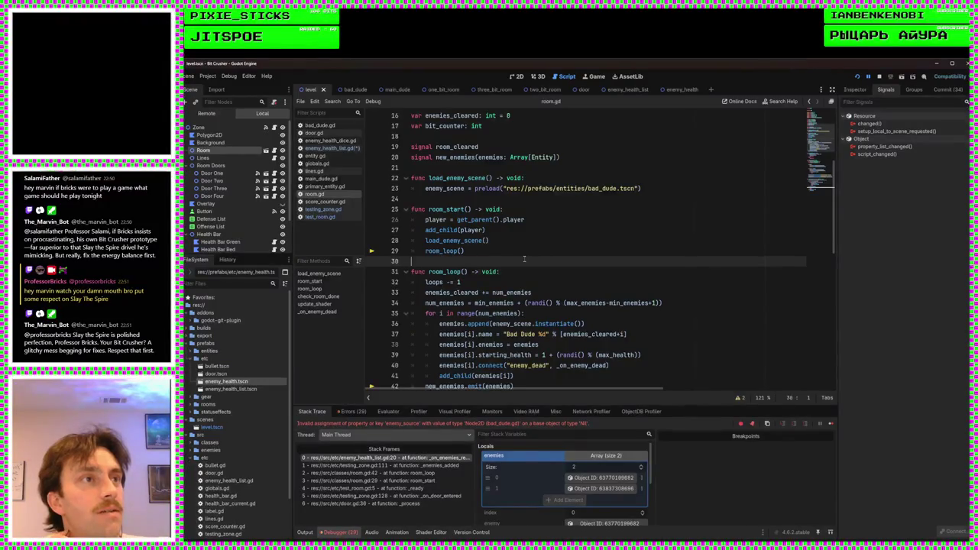
{"action": "scroll", "coordinate": [525, 260], "scroll_direction": "up", "scroll_amount": 3}
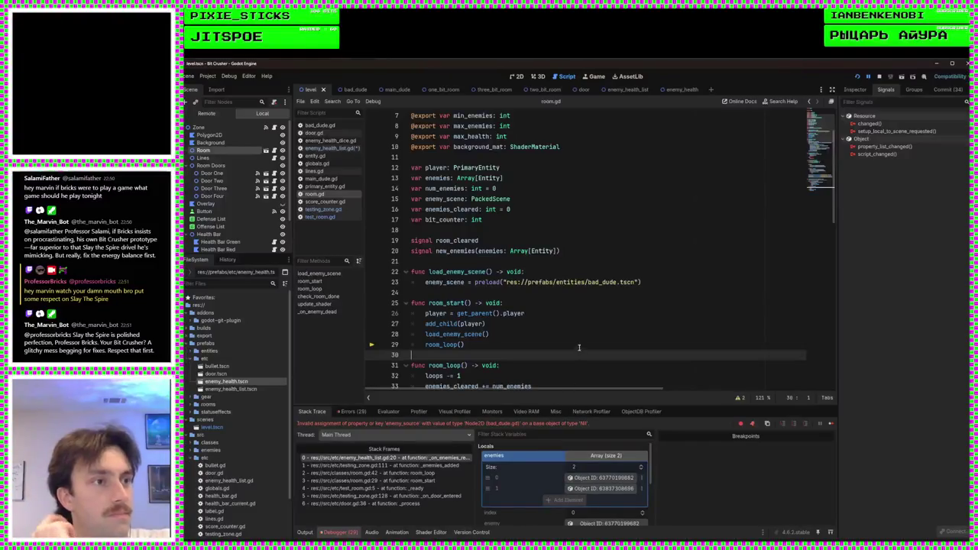
{"action": "scroll", "coordinate": [580, 342], "scroll_direction": "down", "scroll_amount": 5}
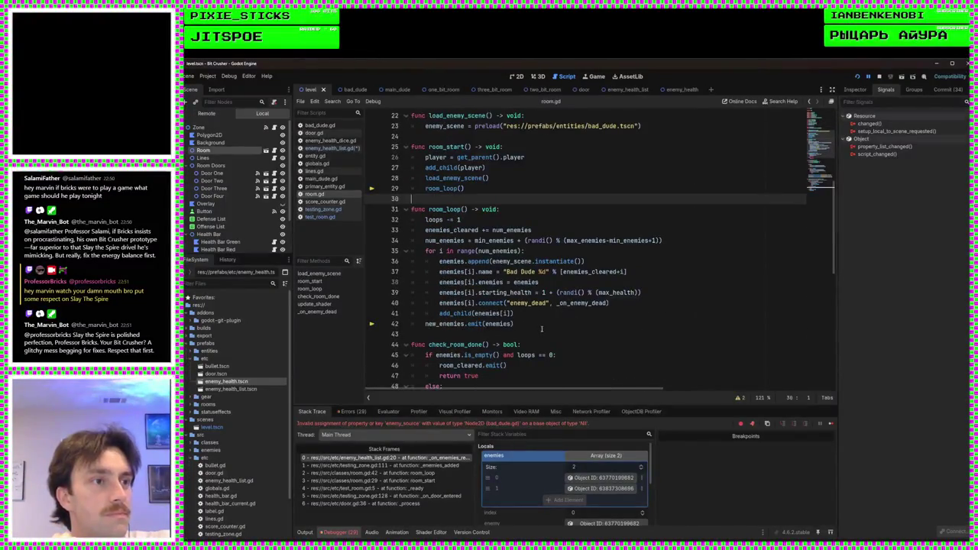
{"action": "scroll", "coordinate": [542, 329], "scroll_direction": "up", "scroll_amount": 7}
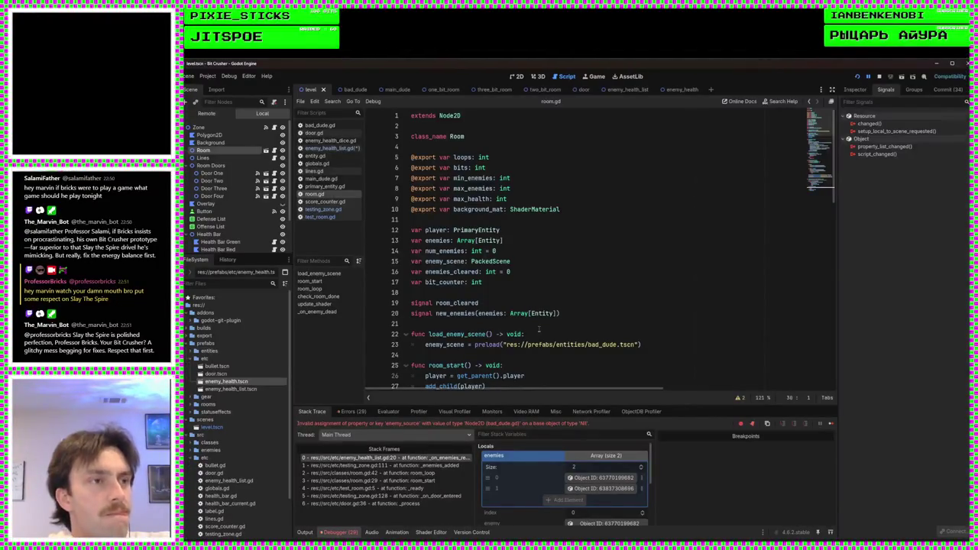
{"action": "scroll", "coordinate": [539, 330], "scroll_direction": "down", "scroll_amount": 6}
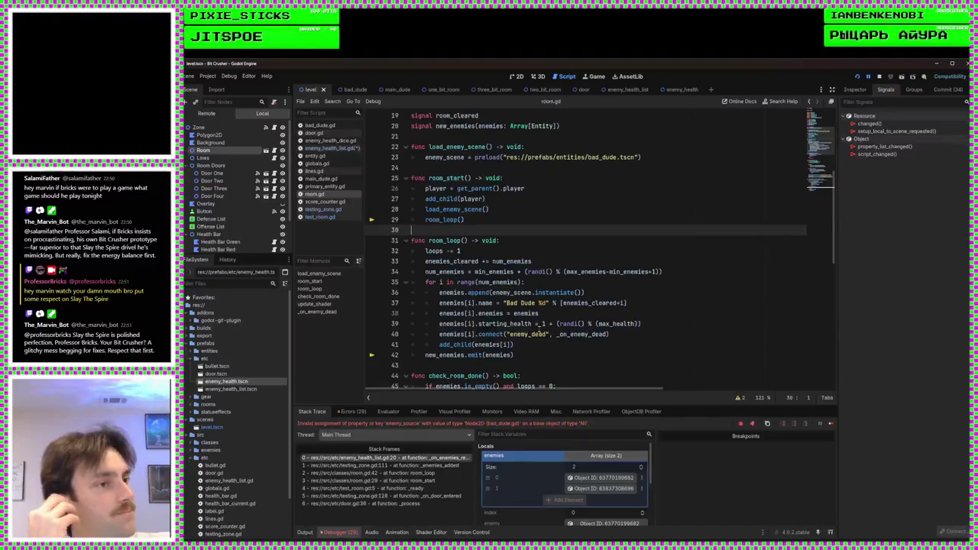
{"action": "left_click", "coordinate": [539, 344]}
{"action": "left_click", "coordinate": [533, 354]}
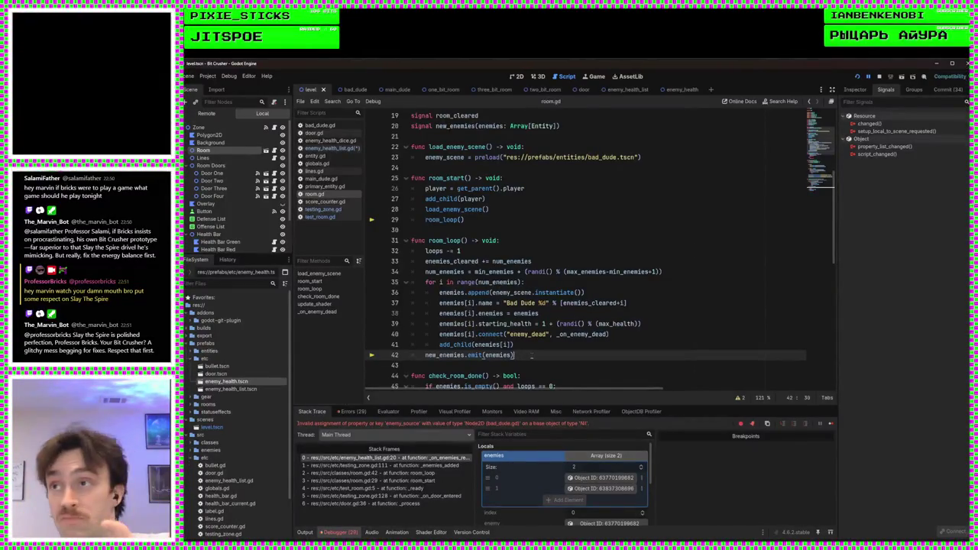
{"action": "left_click", "coordinate": [425, 356]}
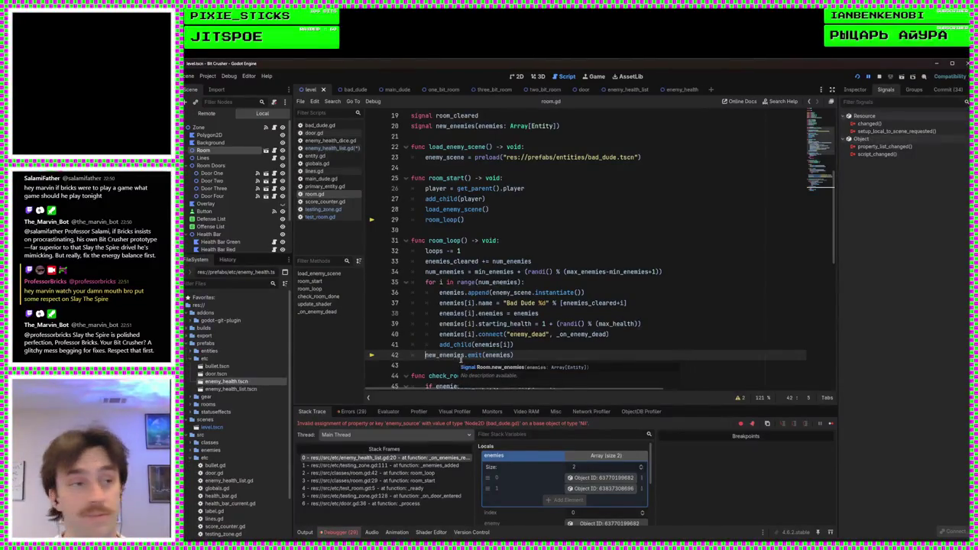
{"action": "key", "text": "Tab"}
Change the room_loop emit to new_enemy.emit(enemies[i]) and save room.gd
{"action": "left_click", "coordinate": [482, 355]}
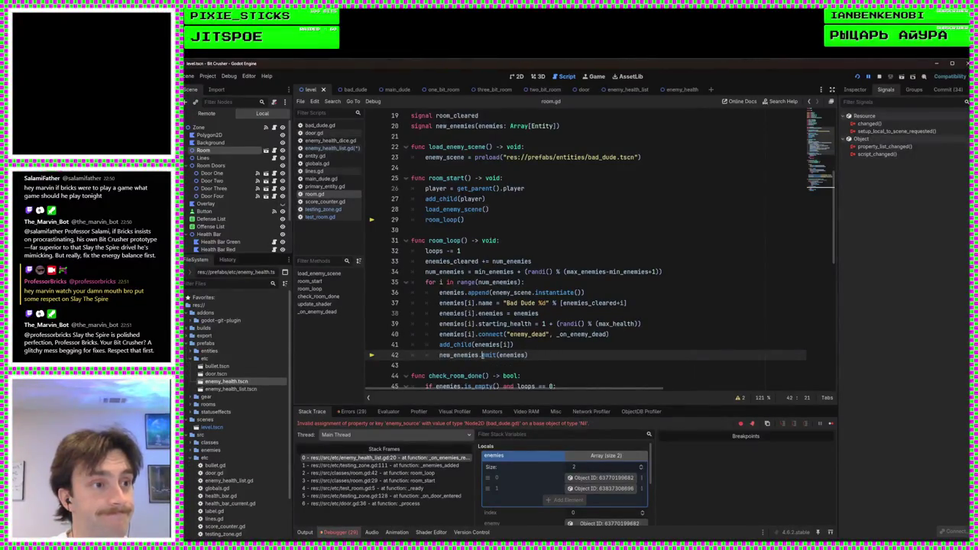
{"action": "key", "text": "Left"}
{"action": "key", "text": "BackSpace"}
{"action": "key", "text": "BackSpace"}
{"action": "key", "text": "BackSpace"}
{"action": "type", "text": "y"}
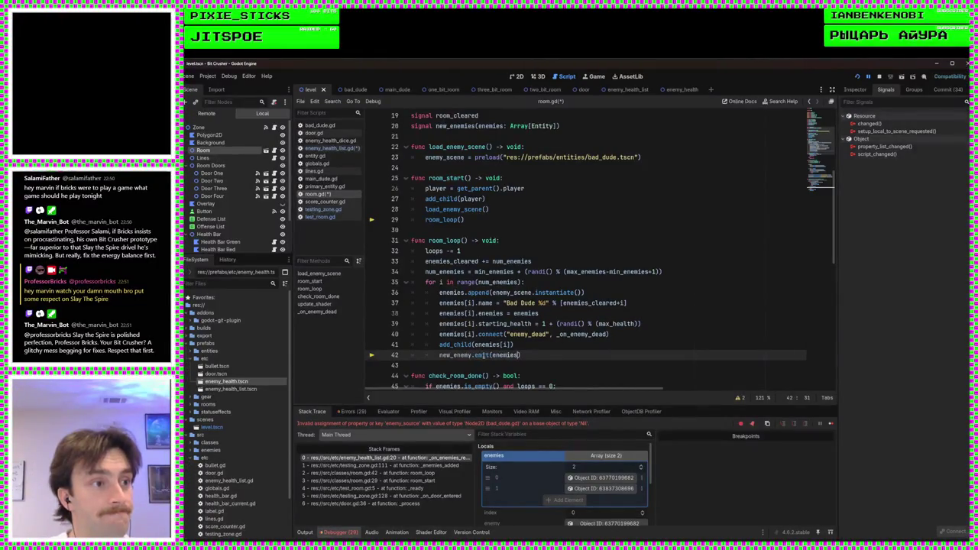
{"action": "type", "text": "[i]"}
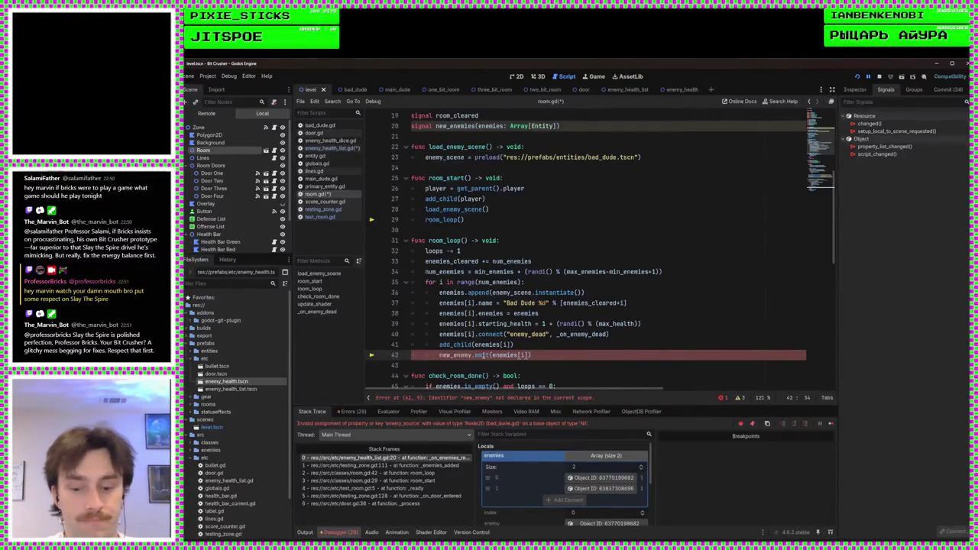
{"action": "key", "text": "ctrl+s"}
{"action": "scroll", "coordinate": [525, 243], "scroll_direction": "up", "scroll_amount": 4}
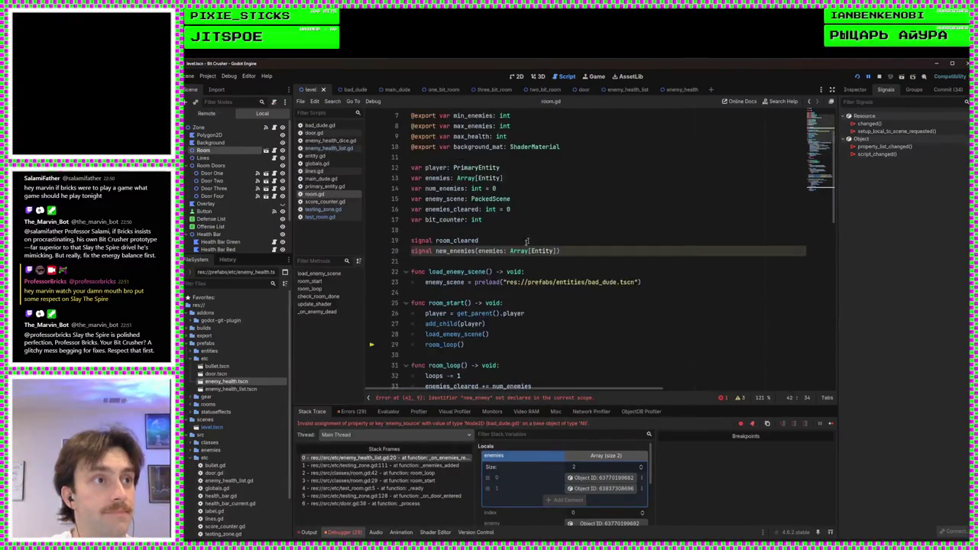
Change the signal's parameter from an Array to enemy: Entity and save
{"action": "left_click", "coordinate": [533, 251]}
{"action": "key", "text": "BackSpace"}
{"action": "key", "text": "BackSpace"}
{"action": "key", "text": "BackSpace"}
{"action": "key", "text": "BackSpace"}
{"action": "key", "text": "BackSpace"}
{"action": "key", "text": "BackSpace"}
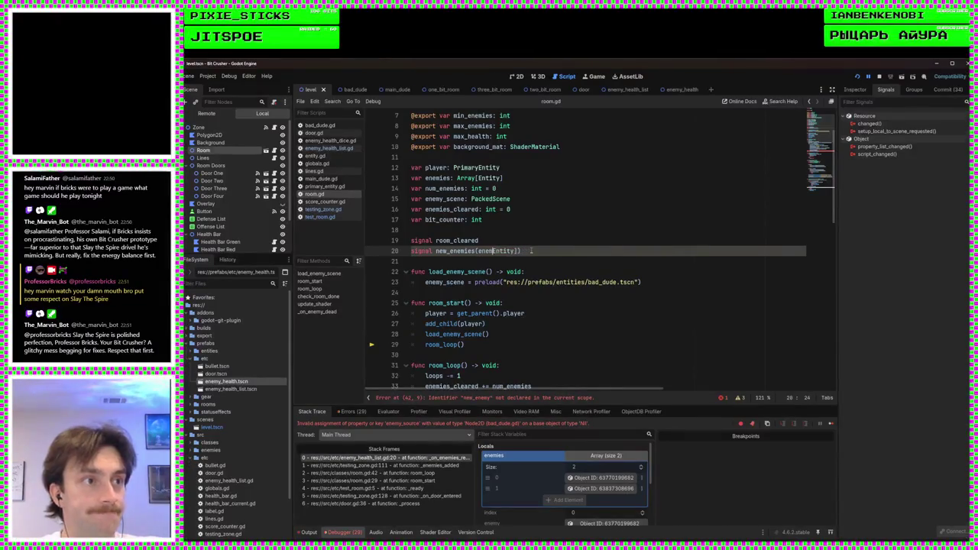
{"action": "type", "text": "y:"}
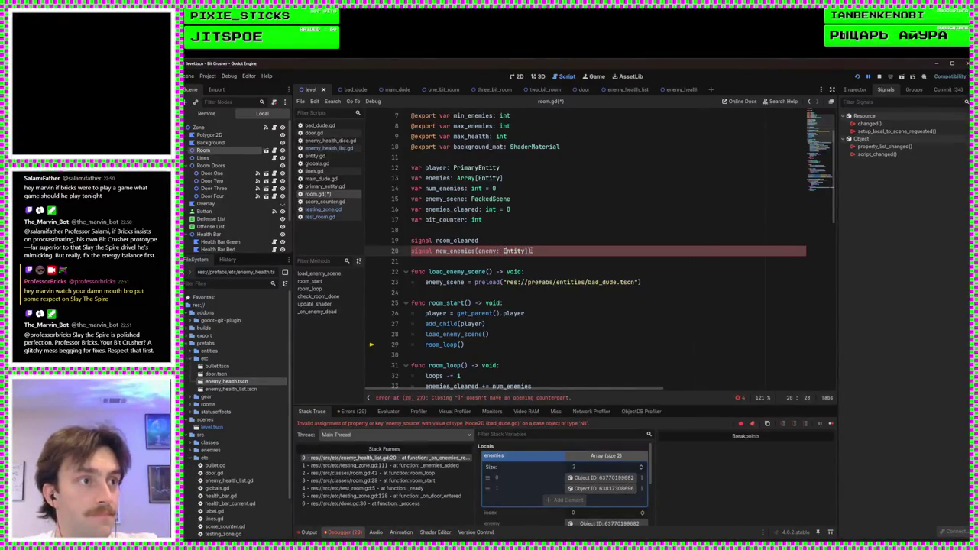
{"action": "key", "text": "BackSpace"}
{"action": "key", "text": "ctrl+s"}
{"action": "scroll", "coordinate": [543, 256], "scroll_direction": "down", "scroll_amount": 7}
{"action": "left_click", "coordinate": [553, 262]}
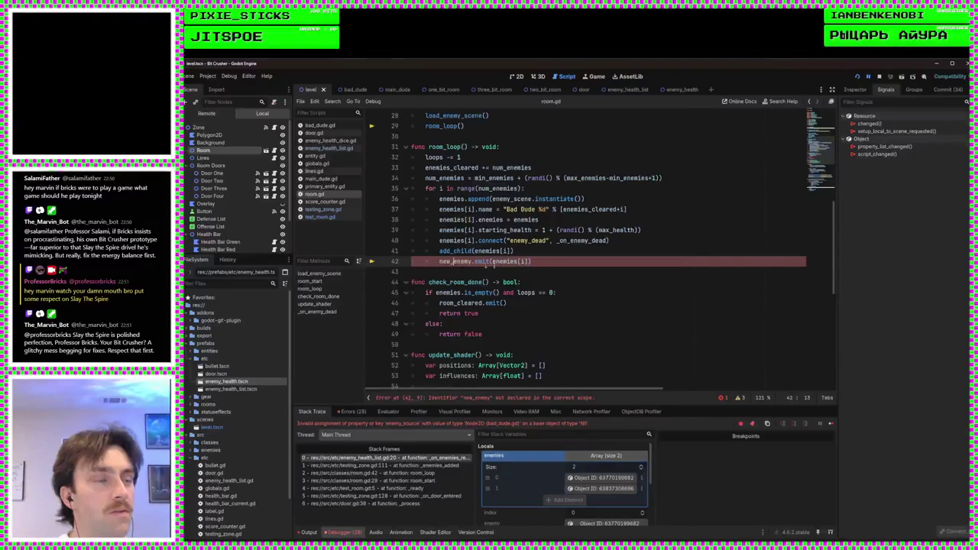
{"action": "left_click", "coordinate": [459, 262], "text": "ctrl"}
{"action": "scroll", "coordinate": [547, 267], "scroll_direction": "down", "scroll_amount": 1}
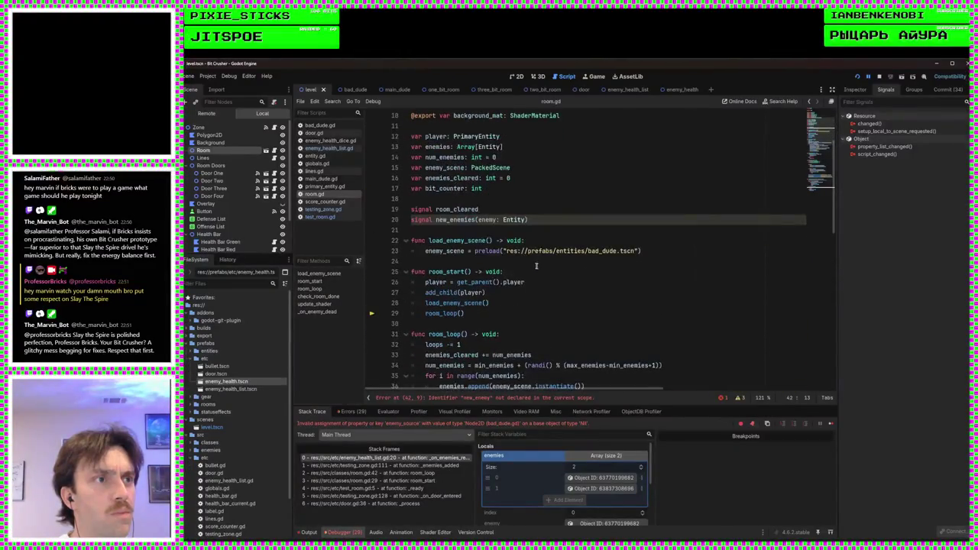
Rename the line 20 signal to new_enemy, save, and recheck the new emit line
{"action": "left_click", "coordinate": [477, 219]}
{"action": "key", "text": "BackSpace"}
{"action": "key", "text": "BackSpace"}
{"action": "key", "text": "BackSpace"}
{"action": "type", "text": "y(enem"}
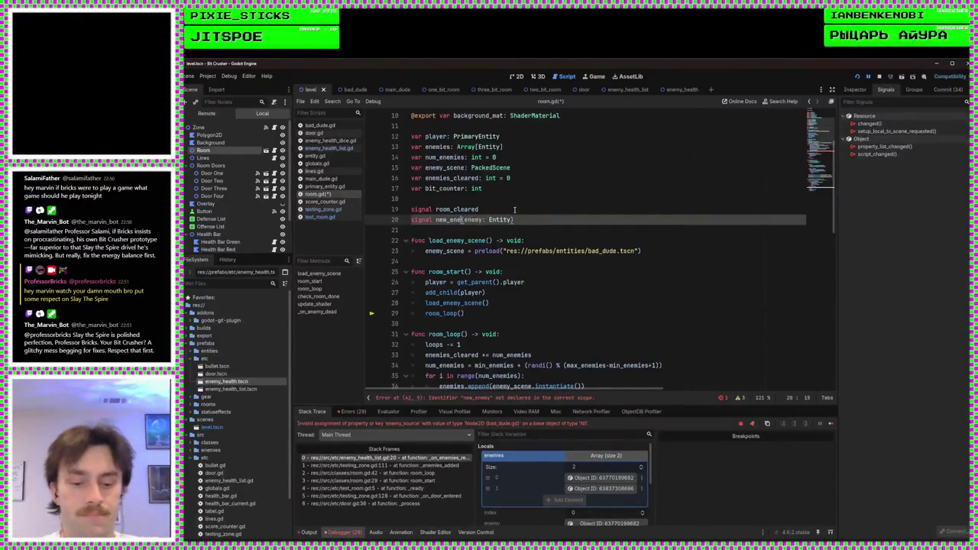
{"action": "type", "text": "my"}
{"action": "key", "text": "ctrl+s"}
{"action": "left_click", "coordinate": [526, 226]}
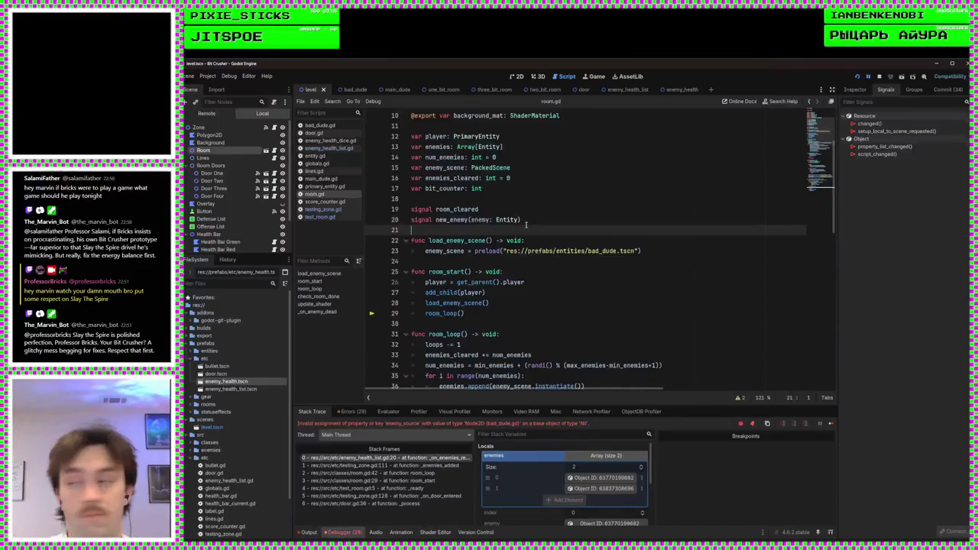
{"action": "scroll", "coordinate": [527, 225], "scroll_direction": "down", "scroll_amount": 6}
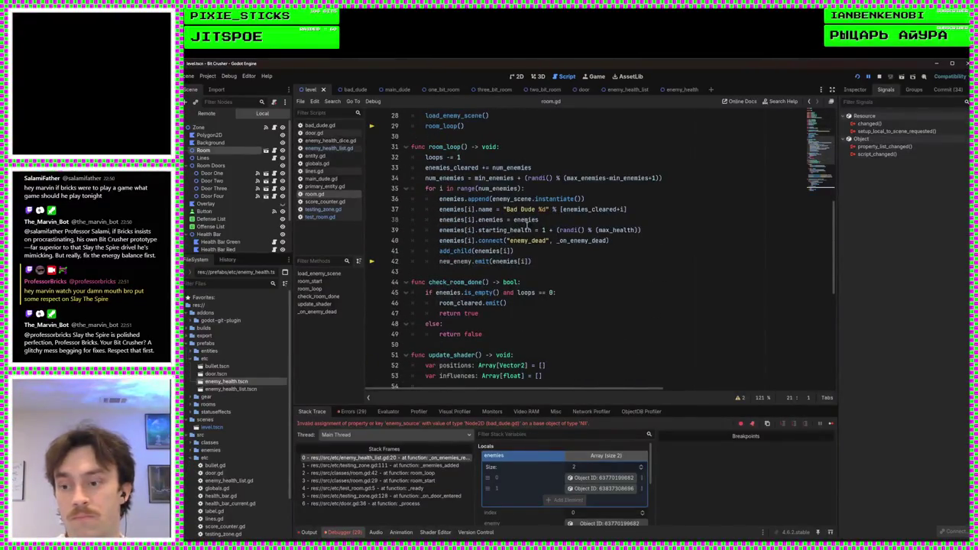
{"action": "left_click", "coordinate": [523, 266]}
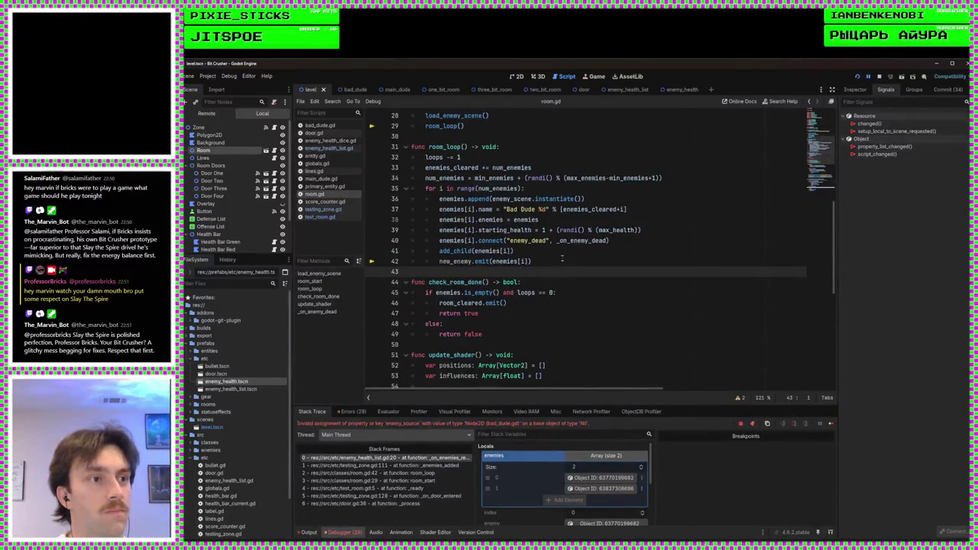
{"action": "left_click", "coordinate": [562, 261]}
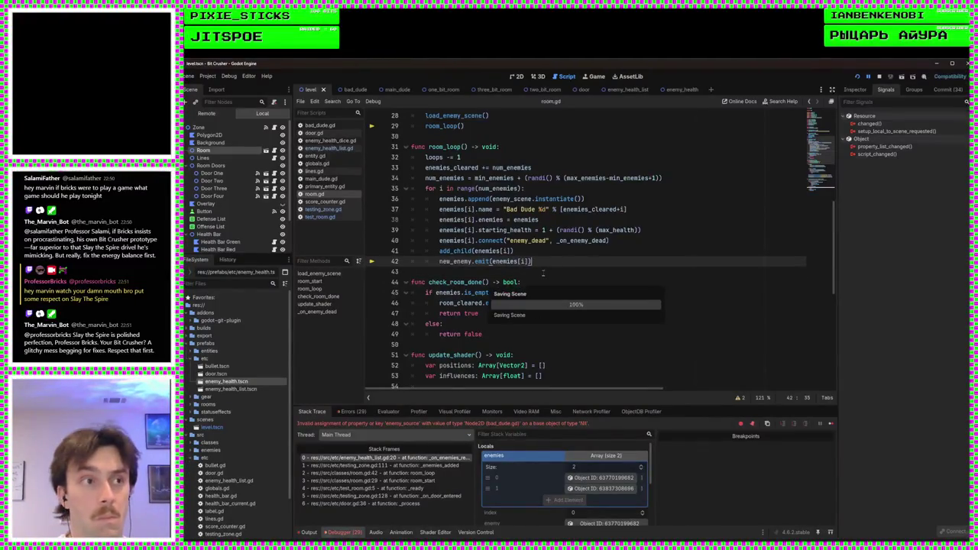
{"action": "left_click", "coordinate": [543, 273]}
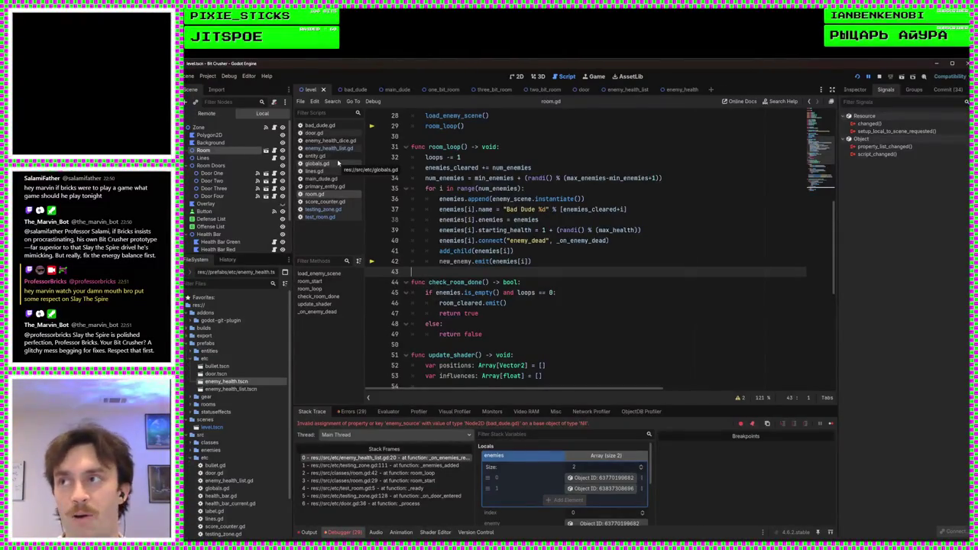
In testing_zone.gd, change the first connect call's signal to "new_enemy" and save
{"action": "left_click", "coordinate": [330, 211]}
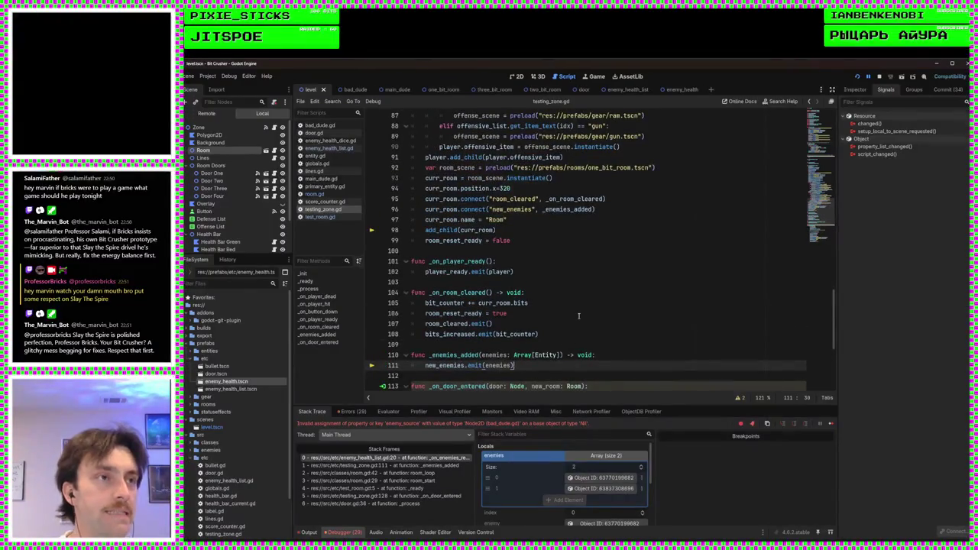
{"action": "double_click", "coordinate": [513, 210]}
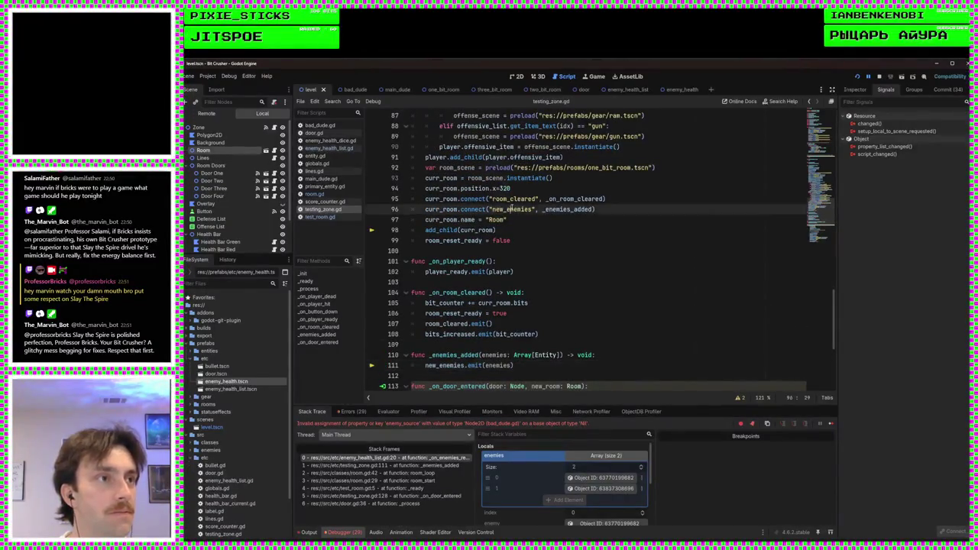
{"action": "type", "text": "ect(\"n"}
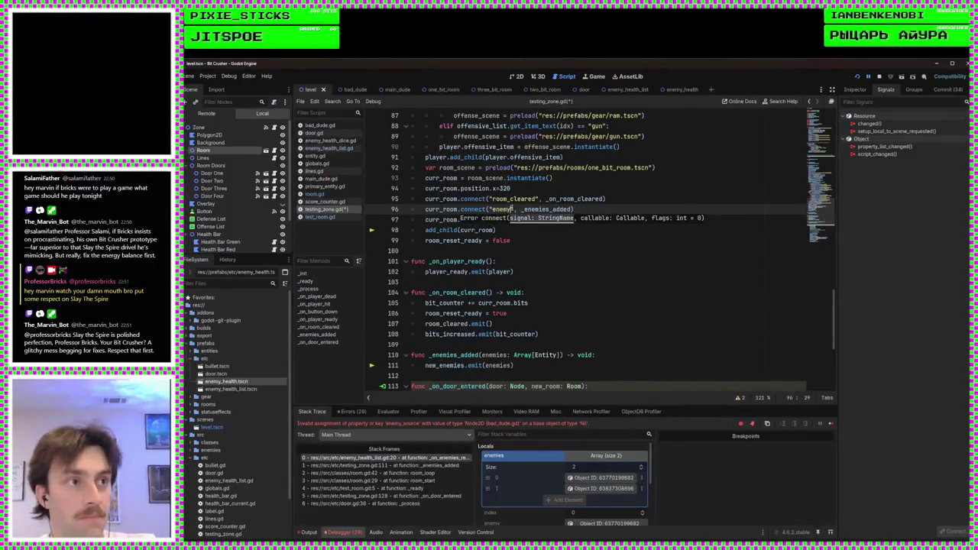
{"action": "type", "text": "ew_enemy"}
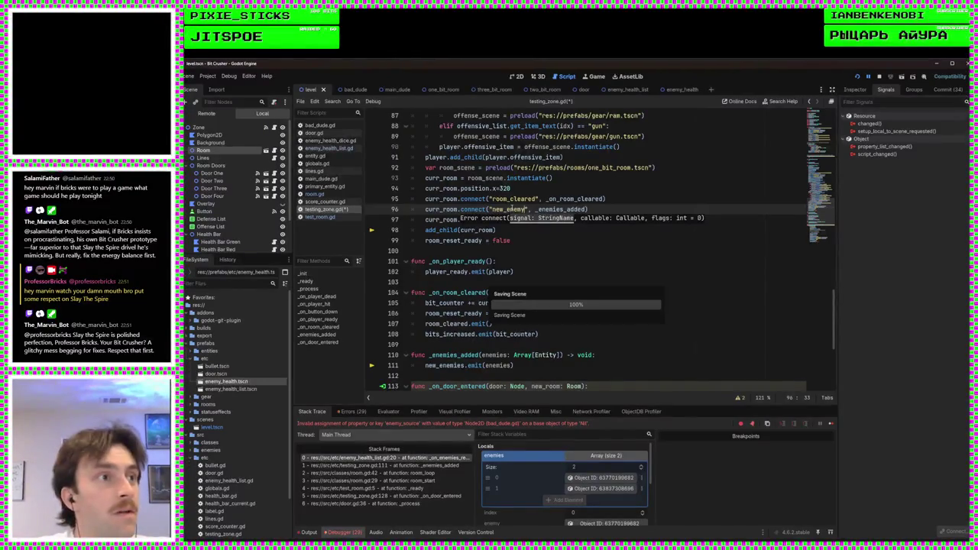
{"action": "key", "text": "ctrl+s"}
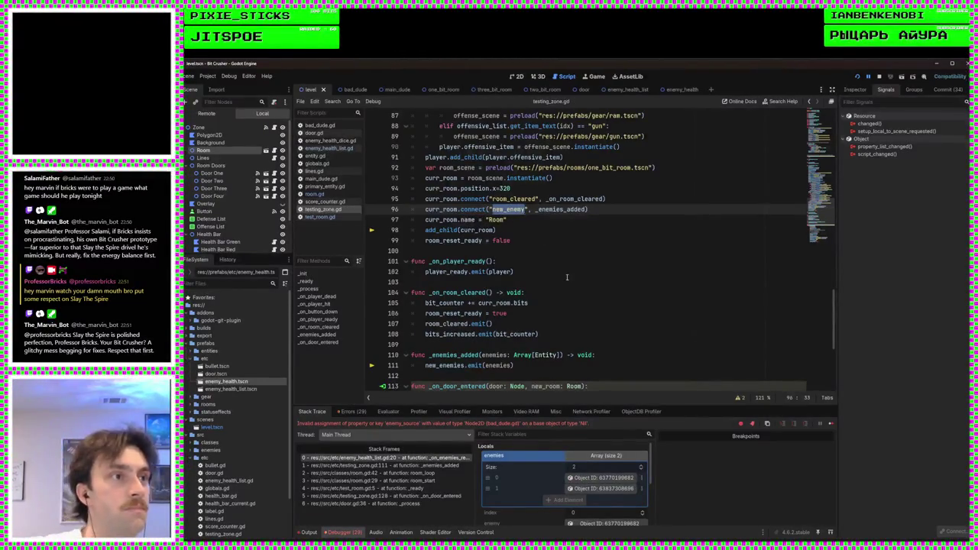
Rename new_enemies to new_enemy in the line 126 and _ready room connections, saving each
{"action": "scroll", "coordinate": [568, 277], "scroll_direction": "down", "scroll_amount": 6}
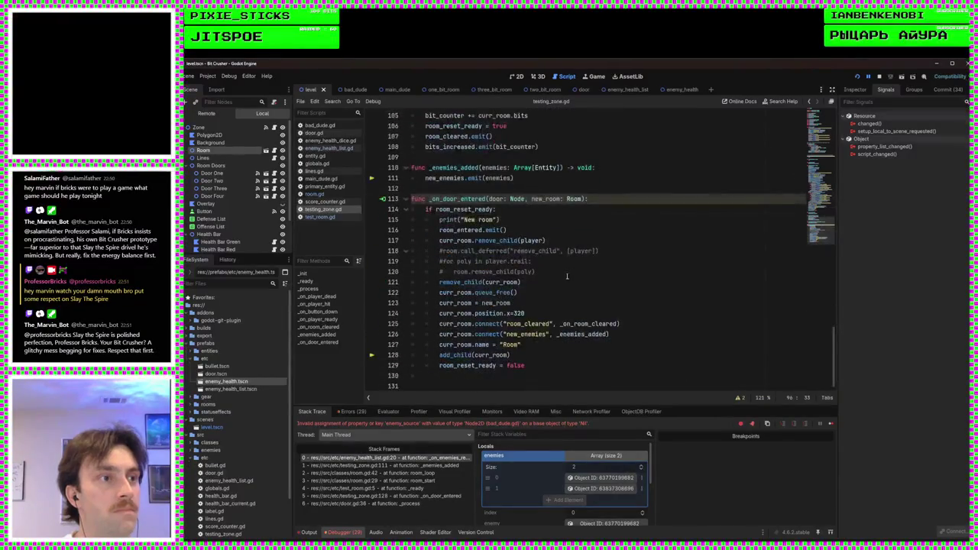
{"action": "double_click", "coordinate": [526, 334]}
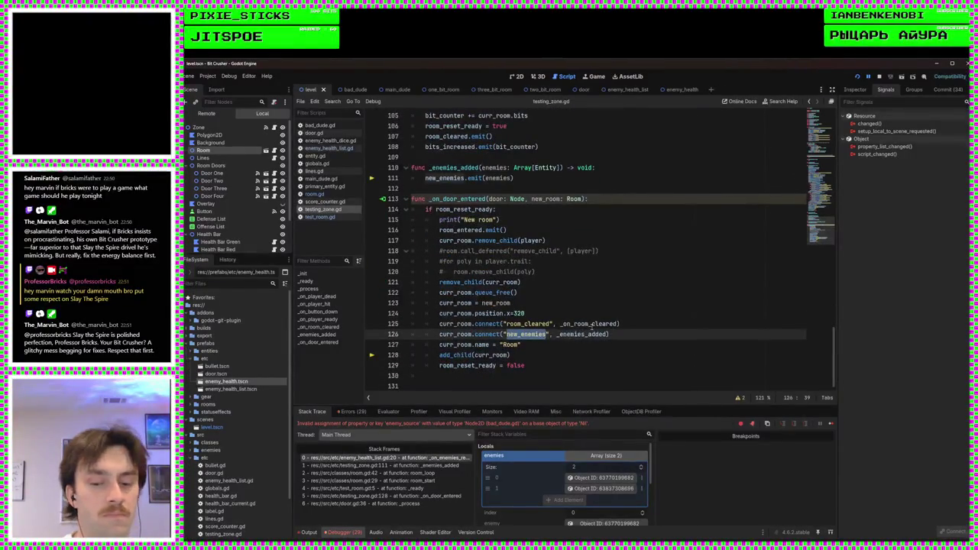
{"action": "scroll", "coordinate": [591, 302], "scroll_direction": "up", "scroll_amount": 5}
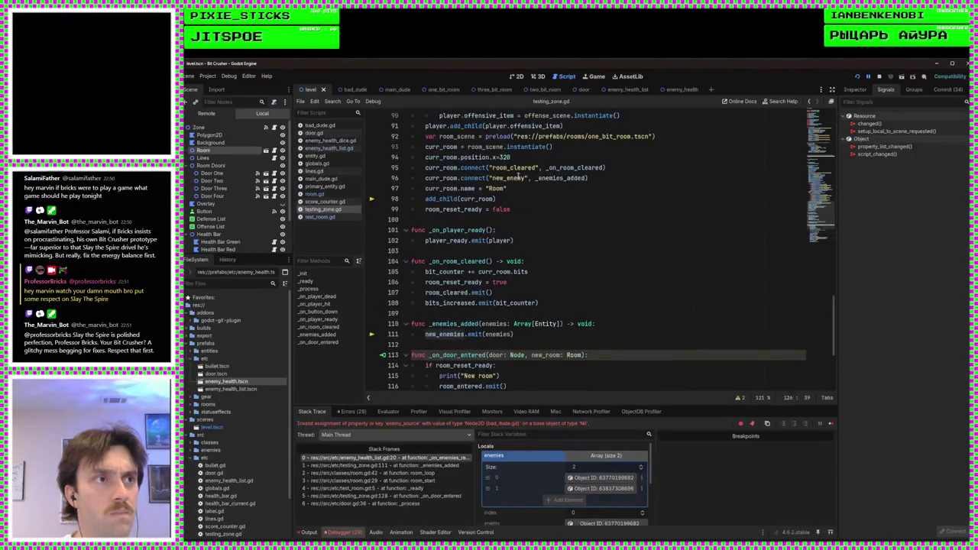
{"action": "scroll", "coordinate": [537, 229], "scroll_direction": "down", "scroll_amount": 5}
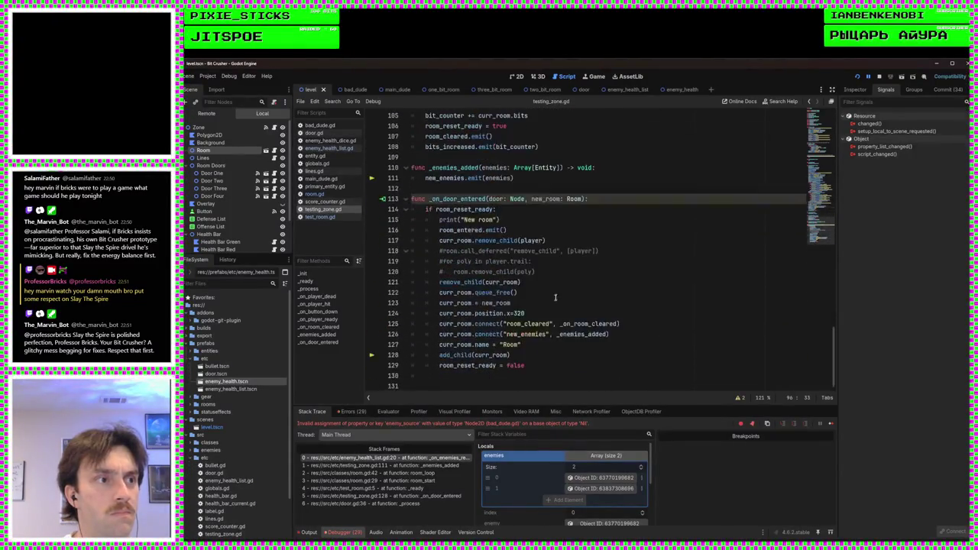
{"action": "double_click", "coordinate": [535, 334]}
{"action": "type", "text": "new_enemy"}
{"action": "key", "text": "ctrl+s"}
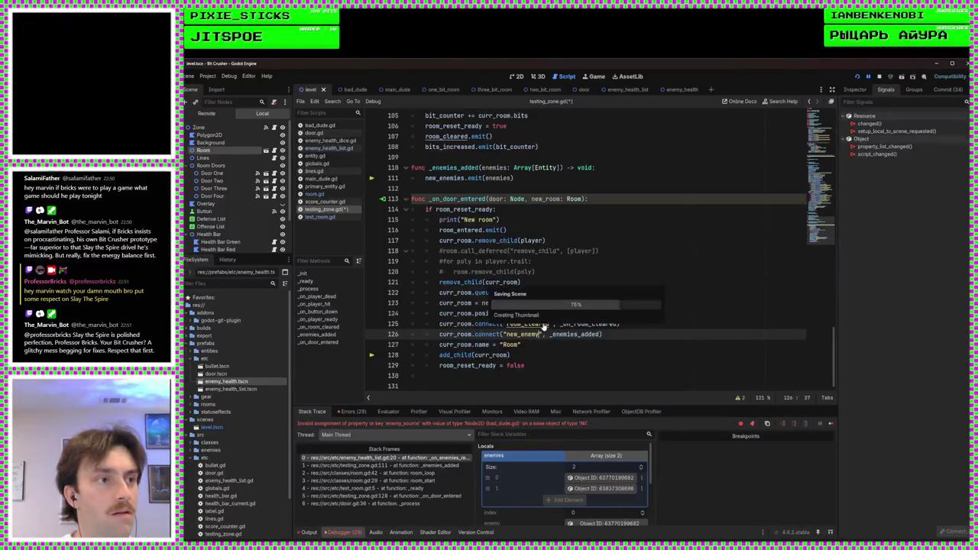
{"action": "scroll", "coordinate": [544, 325], "scroll_direction": "up", "scroll_amount": 20}
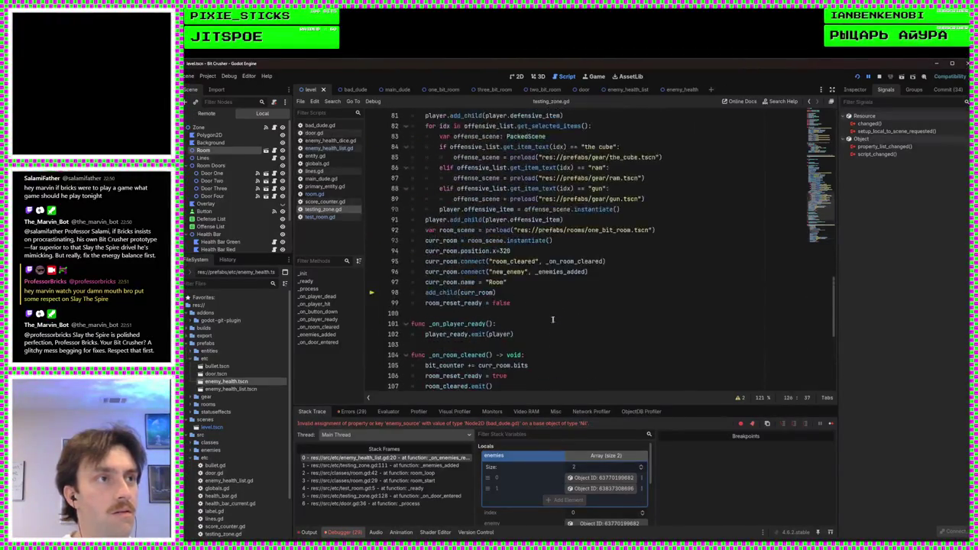
{"action": "scroll", "coordinate": [557, 313], "scroll_direction": "up", "scroll_amount": 8}
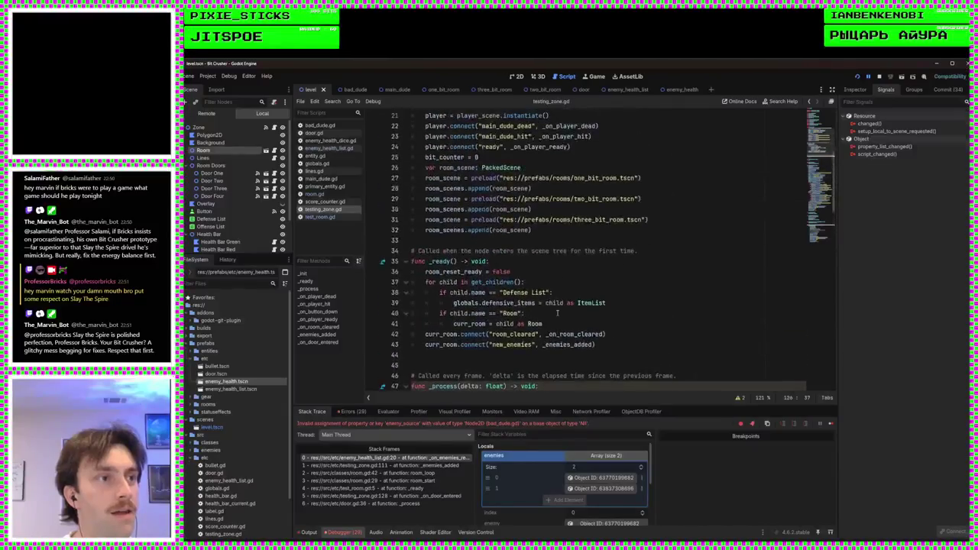
{"action": "double_click", "coordinate": [511, 345]}
{"action": "type", "text": "new_enemy"}
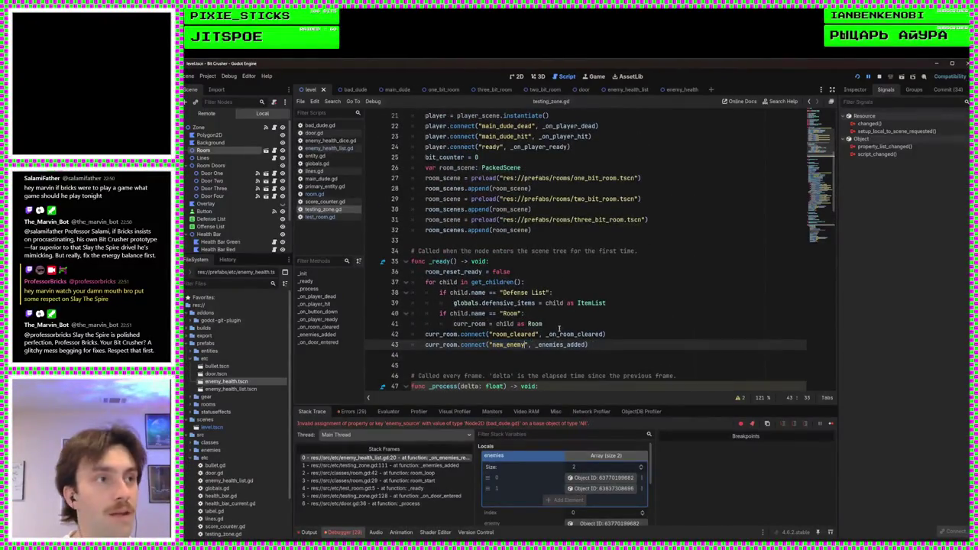
{"action": "key", "text": "ctrl+s"}
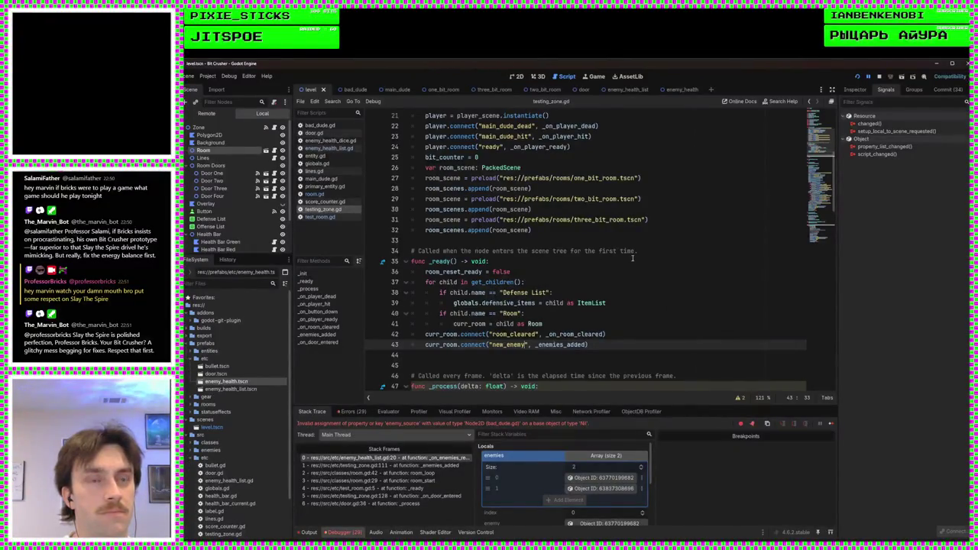
Change the line 16 signal declaration to new_enemy(enemy: Entity) and save
{"action": "scroll", "coordinate": [632, 258], "scroll_direction": "up", "scroll_amount": 4}
{"action": "scroll", "coordinate": [632, 258], "scroll_direction": "down", "scroll_amount": 20}
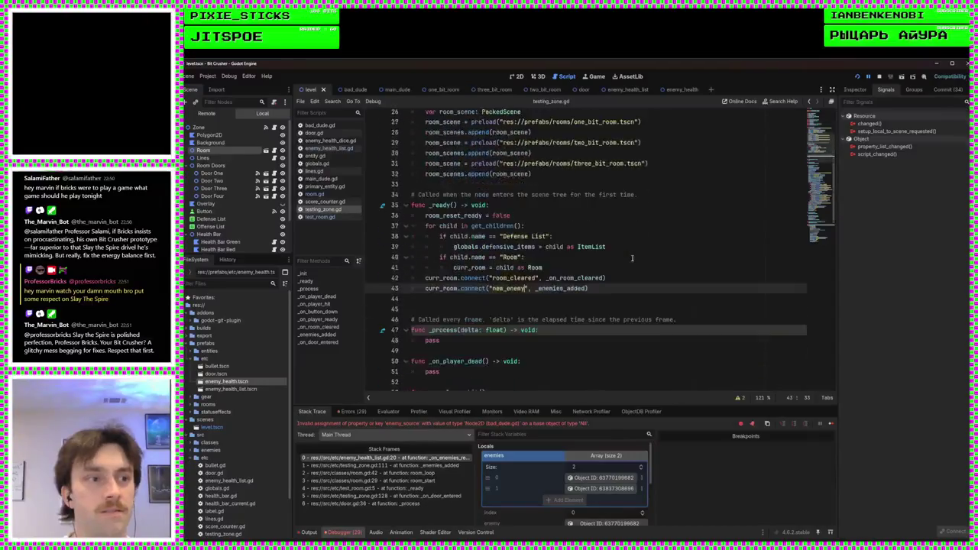
{"action": "scroll", "coordinate": [632, 258], "scroll_direction": "down", "scroll_amount": 5}
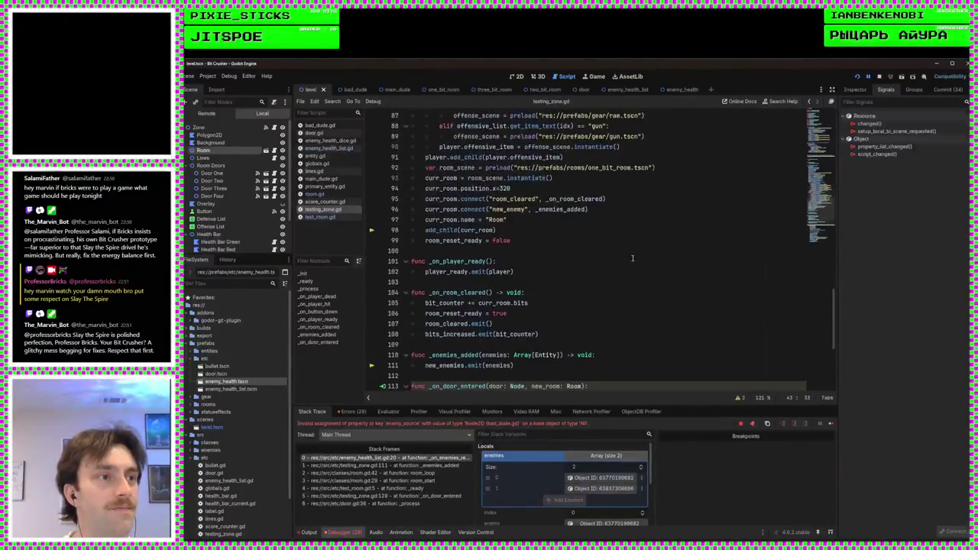
{"action": "scroll", "coordinate": [632, 259], "scroll_direction": "down", "scroll_amount": 4}
{"action": "scroll", "coordinate": [632, 258], "scroll_direction": "up", "scroll_amount": 9}
{"action": "scroll", "coordinate": [578, 279], "scroll_direction": "up", "scroll_amount": 20}
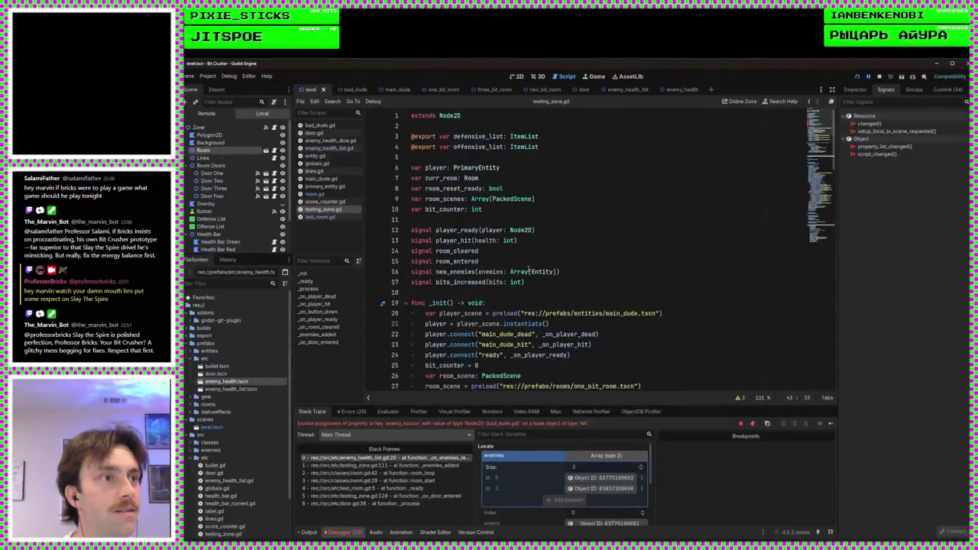
{"action": "left_click", "coordinate": [539, 271]}
{"action": "key", "text": "BackSpace"}
{"action": "key", "text": "BackSpace"}
{"action": "key", "text": "BackSpace"}
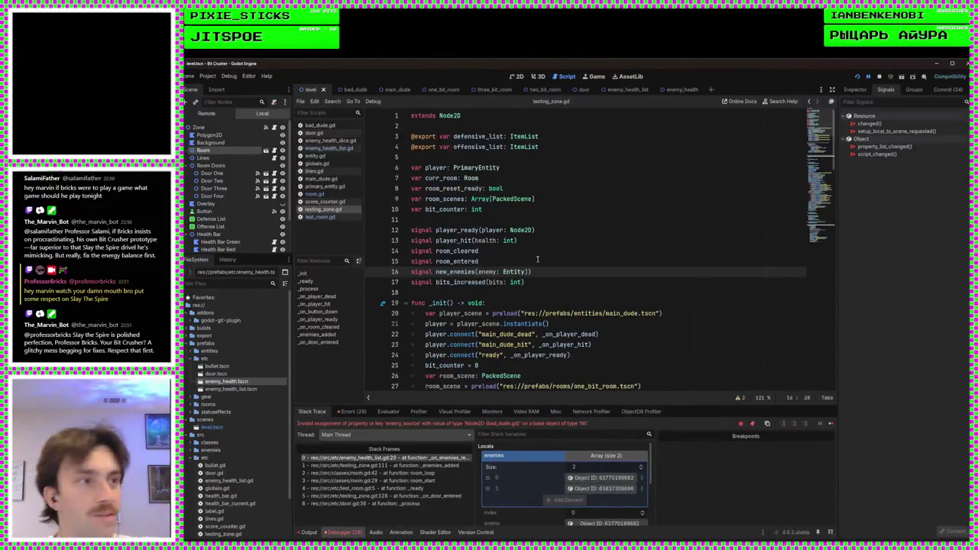
{"action": "key", "text": "BackSpace"}
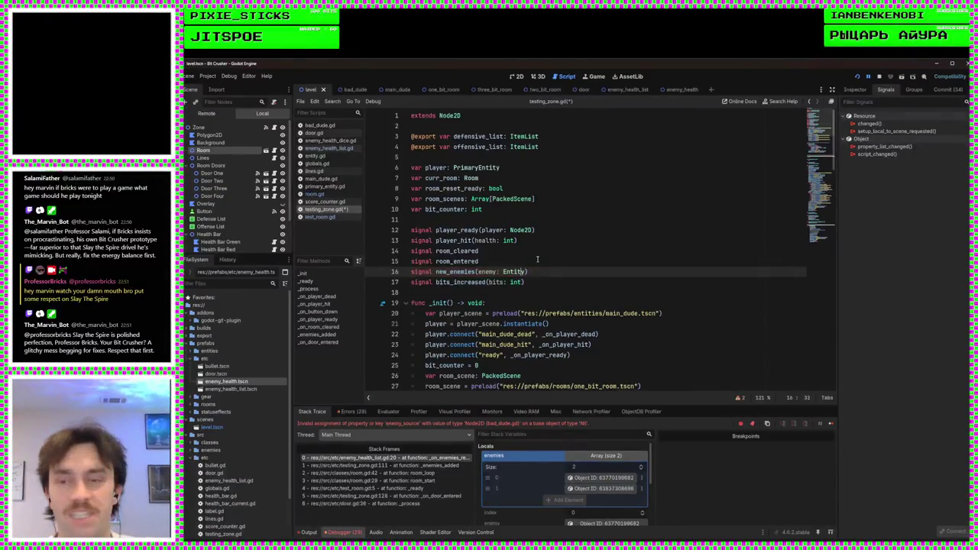
{"action": "key", "text": "Left"}
{"action": "key", "text": "BackSpace"}
{"action": "key", "text": "BackSpace"}
{"action": "key", "text": "BackSpace"}
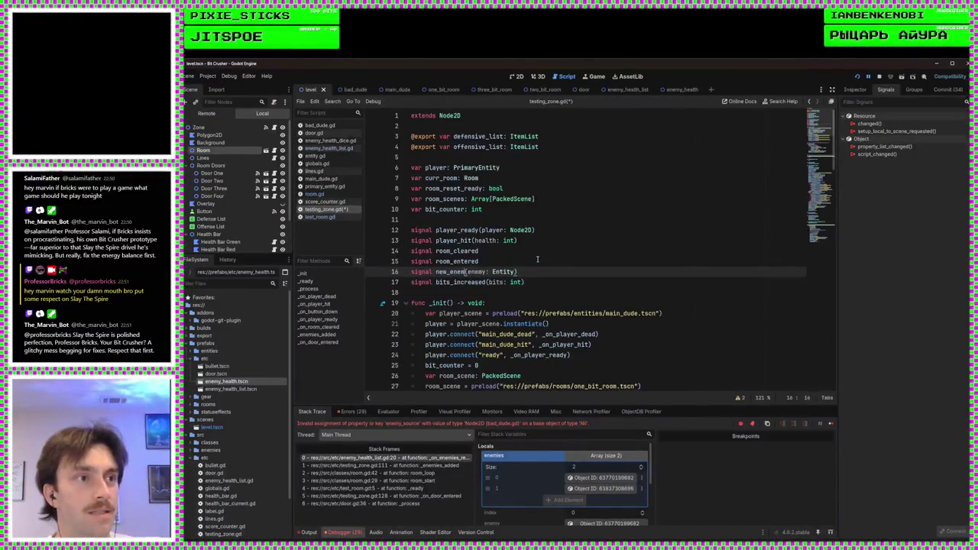
{"action": "type", "text": "y"}
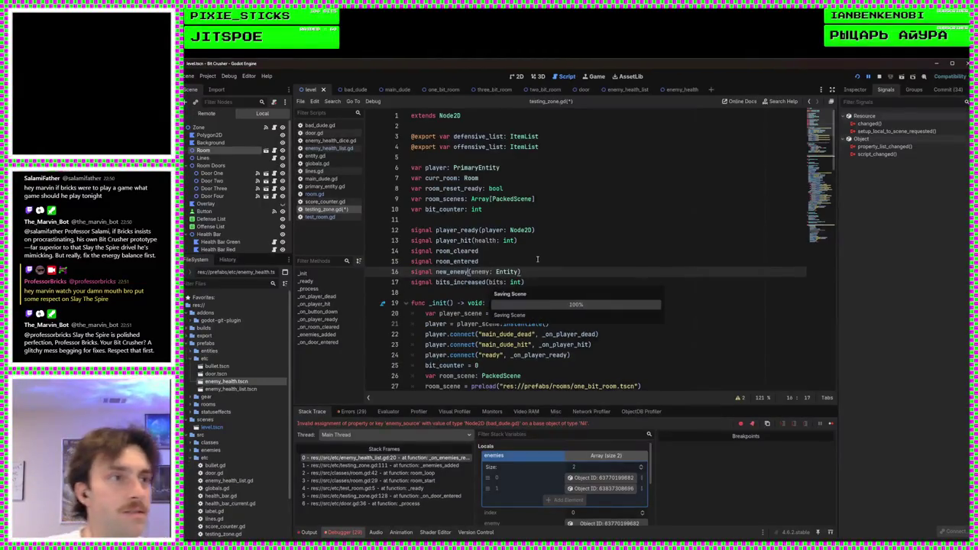
{"action": "key", "text": "ctrl+s"}
{"action": "scroll", "coordinate": [537, 260], "scroll_direction": "down", "scroll_amount": 4}
{"action": "scroll", "coordinate": [538, 260], "scroll_direction": "down", "scroll_amount": 4}
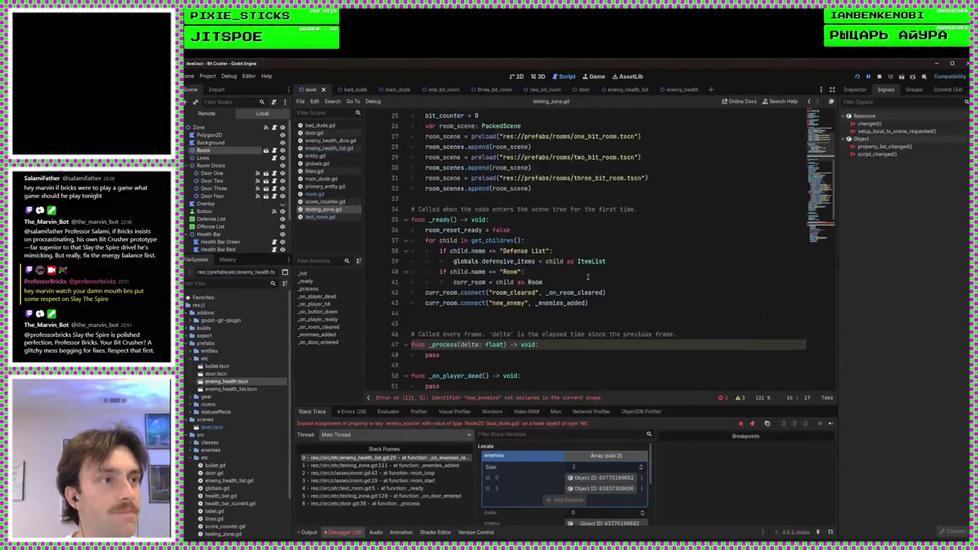
Change the _enemies_added parameter on line 110 to enemy: Entity and save
{"action": "scroll", "coordinate": [570, 292], "scroll_direction": "down", "scroll_amount": 15}
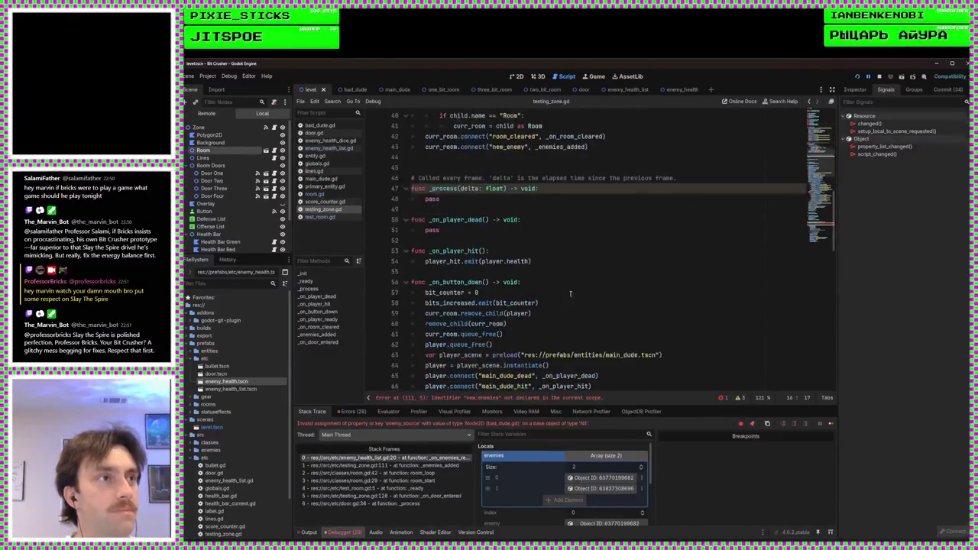
{"action": "scroll", "coordinate": [570, 292], "scroll_direction": "down", "scroll_amount": 7}
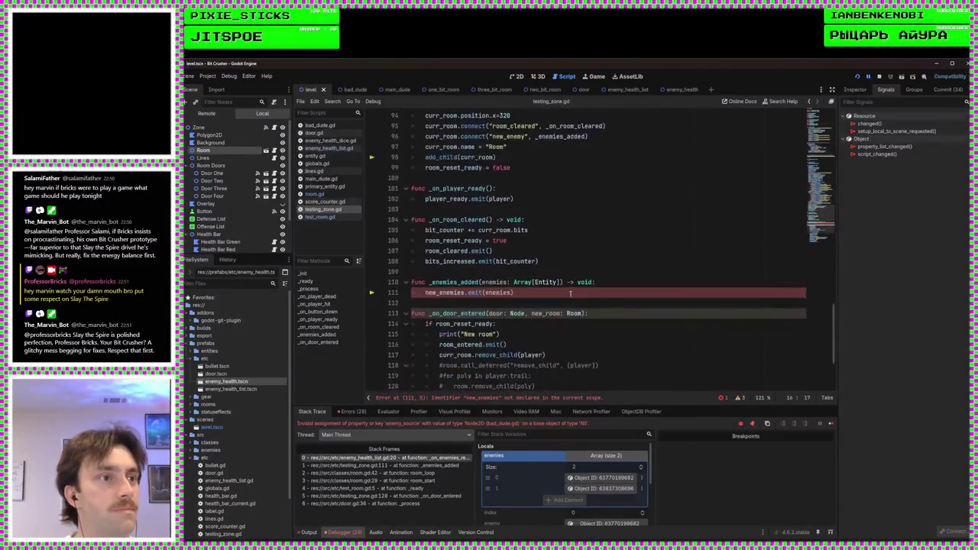
{"action": "left_click", "coordinate": [533, 282]}
{"action": "key", "text": "BackSpace"}
{"action": "key", "text": "BackSpace"}
{"action": "key", "text": "BackSpace"}
{"action": "key", "text": "BackSpace"}
{"action": "key", "text": "BackSpace"}
{"action": "key", "text": "BackSpace"}
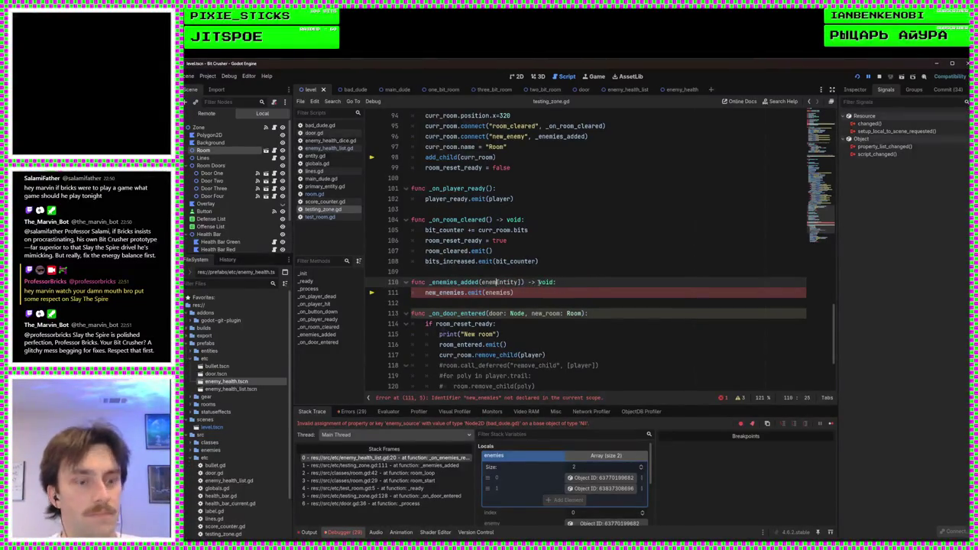
{"action": "type", "text": "y:"}
{"action": "key", "text": "Right"}
{"action": "key", "text": "Right"}
{"action": "key", "text": "Right"}
{"action": "key", "text": "Delete"}
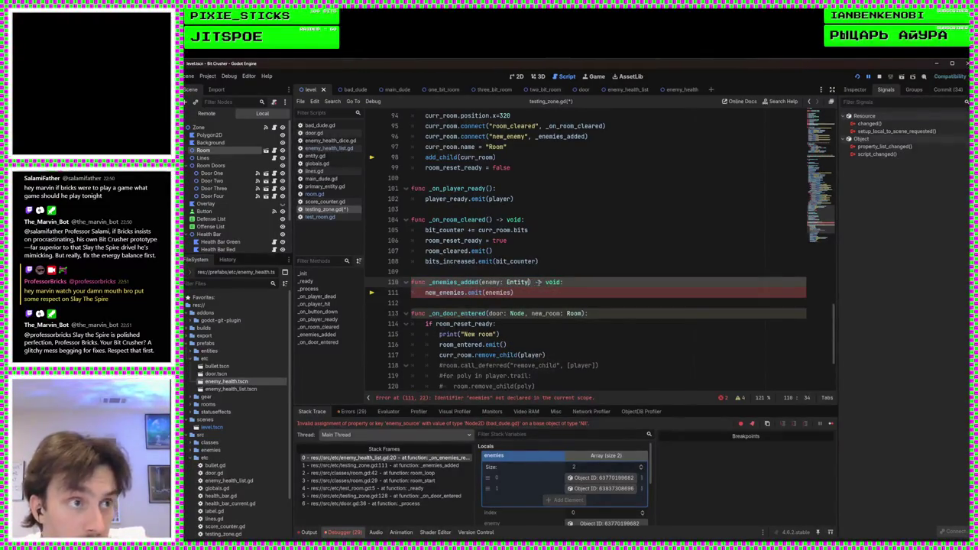
{"action": "key", "text": "ctrl+s"}
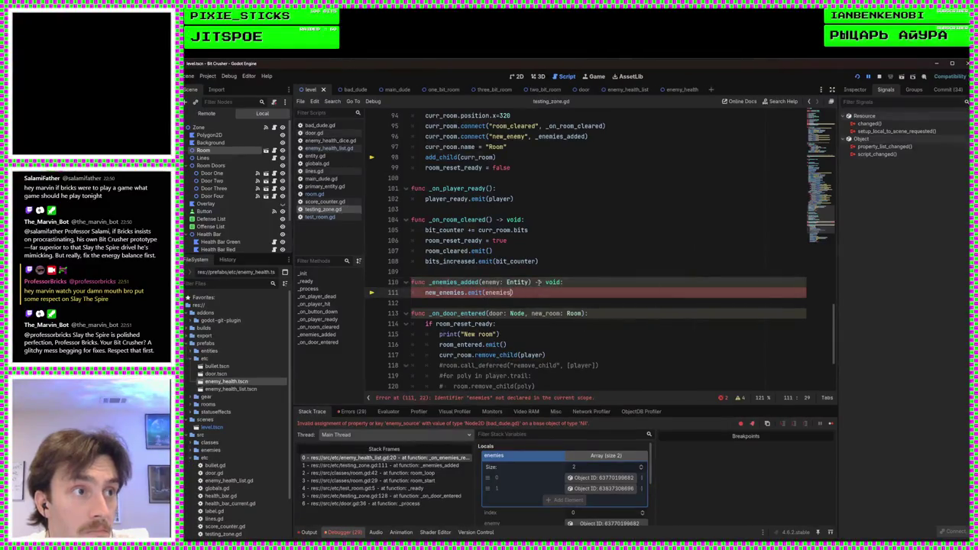
Make line 111 emit new_enemy.emit(enemy), save, and show the Zone root's signal connections
{"action": "key", "text": "BackSpace"}
{"action": "key", "text": "BackSpace"}
{"action": "key", "text": "BackSpace"}
{"action": "type", "text": "y"}
{"action": "left_click", "coordinate": [465, 293]}
{"action": "key", "text": "BackSpace"}
{"action": "key", "text": "BackSpace"}
{"action": "key", "text": "BackSpace"}
{"action": "type", "text": "y"}
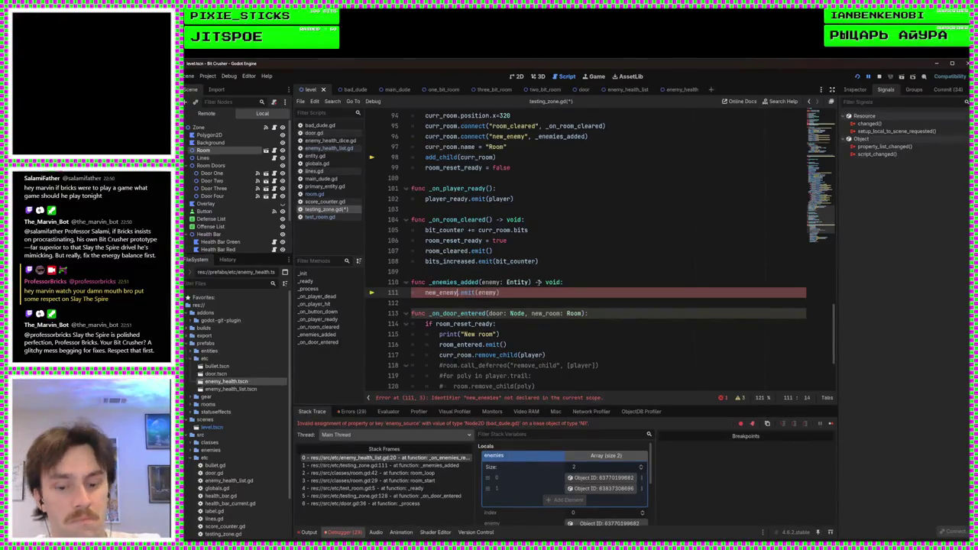
{"action": "key", "text": "ctrl+s"}
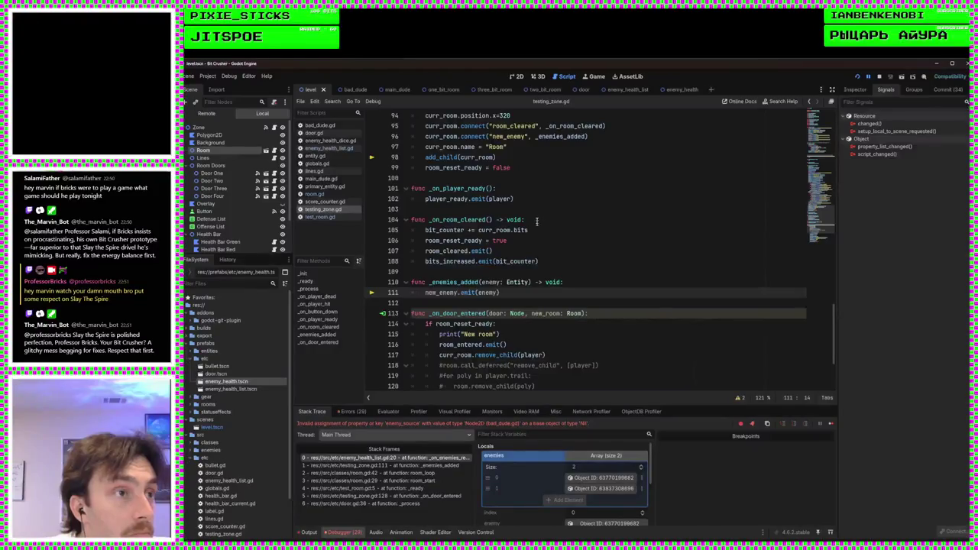
{"action": "left_click", "coordinate": [199, 127]}
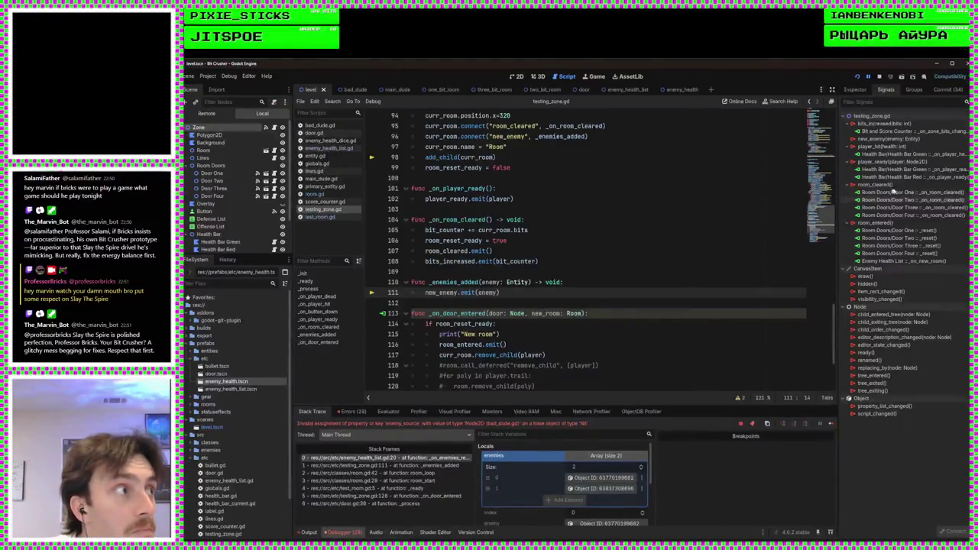
Back out of the Connect a Signal dialog for new_enemy without connecting anything
{"action": "double_click", "coordinate": [887, 138]}
{"action": "scroll", "coordinate": [489, 328], "scroll_direction": "down", "scroll_amount": 10}
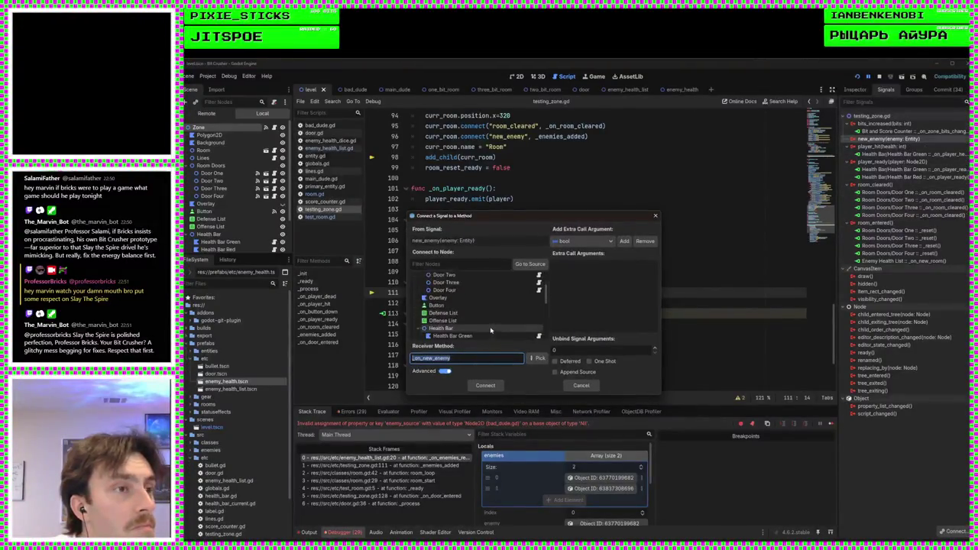
{"action": "left_click", "coordinate": [581, 386]}
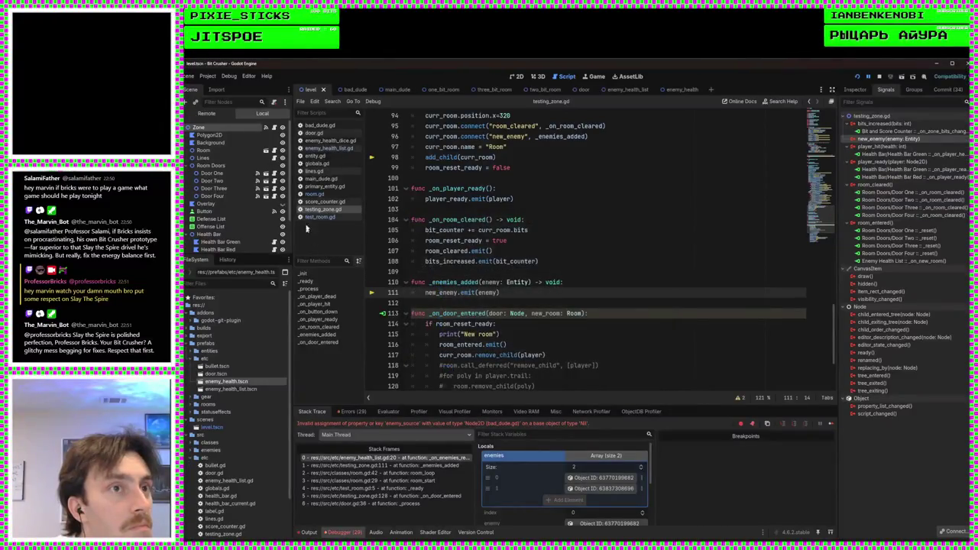
In enemy_health_list.gd, rename _on_enemies_ready to _on_new_enemy taking enemy: Entity instead of an array
{"action": "left_click", "coordinate": [330, 148]}
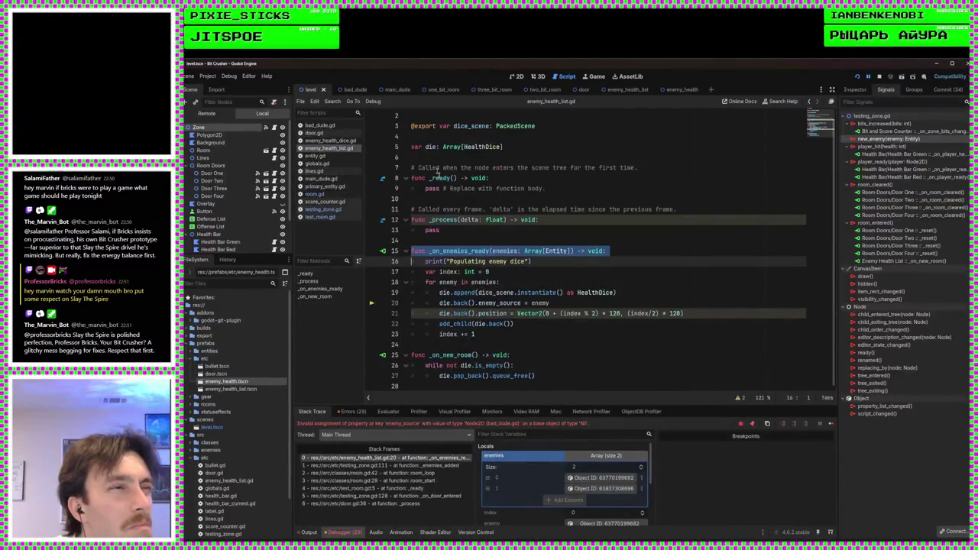
{"action": "double_click", "coordinate": [470, 251]}
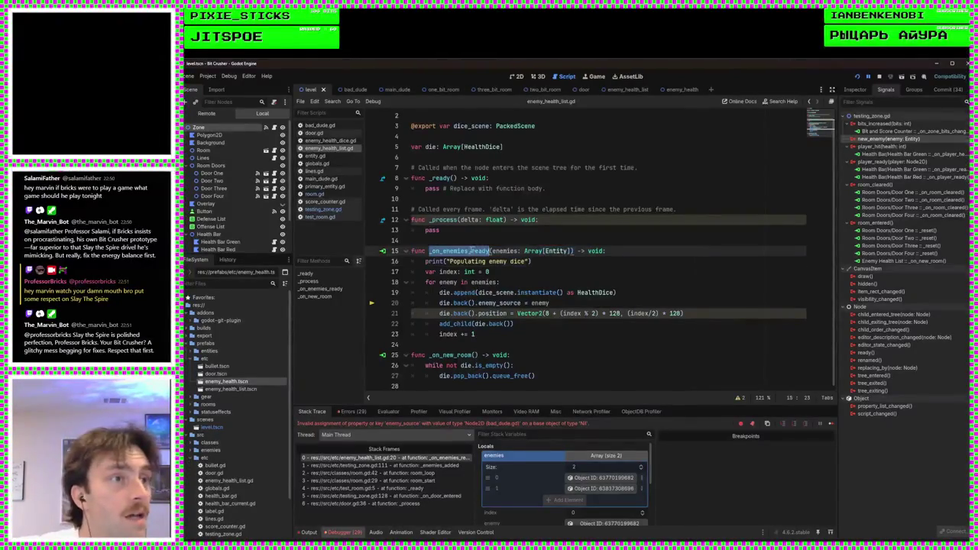
{"action": "type", "text": "_on_n"}
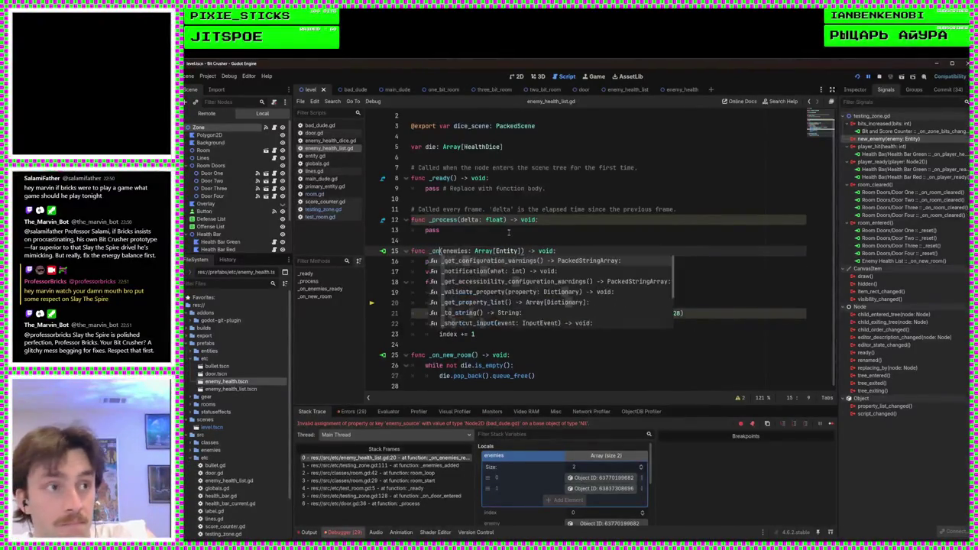
{"action": "type", "text": "ew_enemy"}
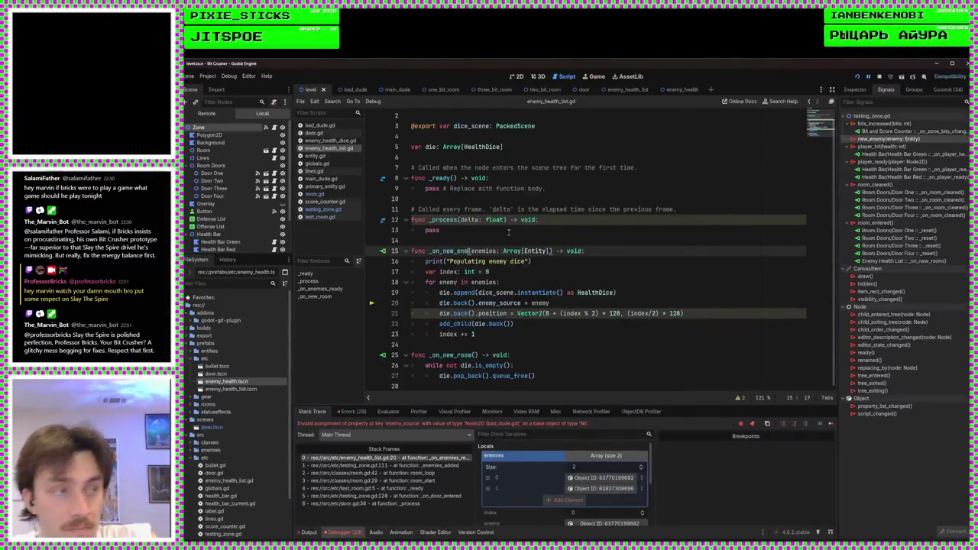
{"action": "left_click", "coordinate": [556, 251]}
{"action": "left_click_drag", "start_coordinate": [556, 251], "coordinate": [493, 251]}
{"action": "type", "text": "y: "}
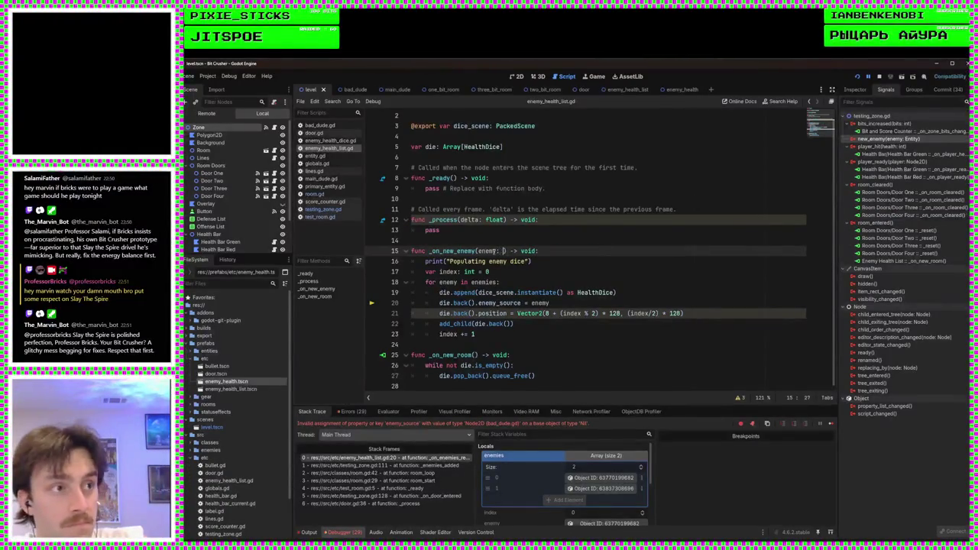
{"action": "type", "text": "Entity"}
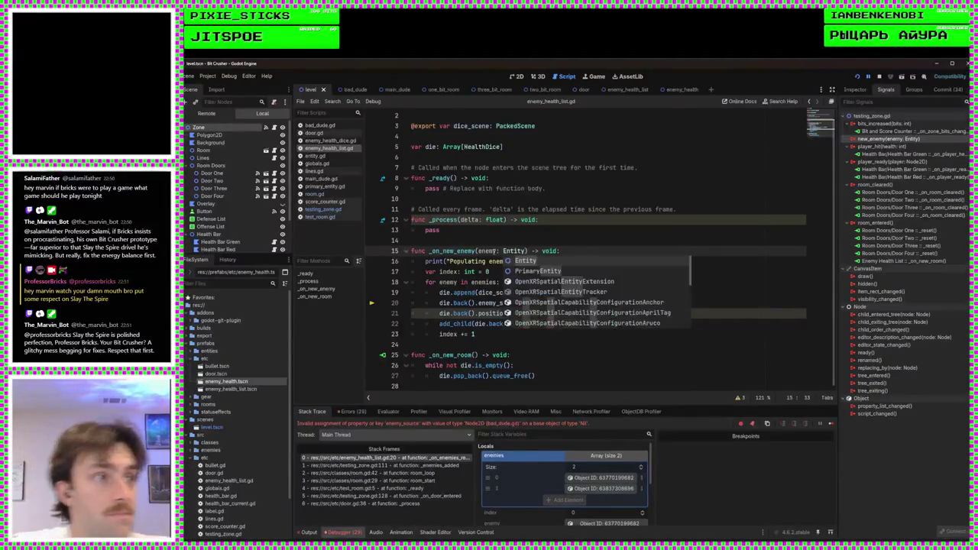
{"action": "left_click", "coordinate": [535, 271]}
{"action": "left_click", "coordinate": [547, 323]}
{"action": "left_click", "coordinate": [528, 334]}
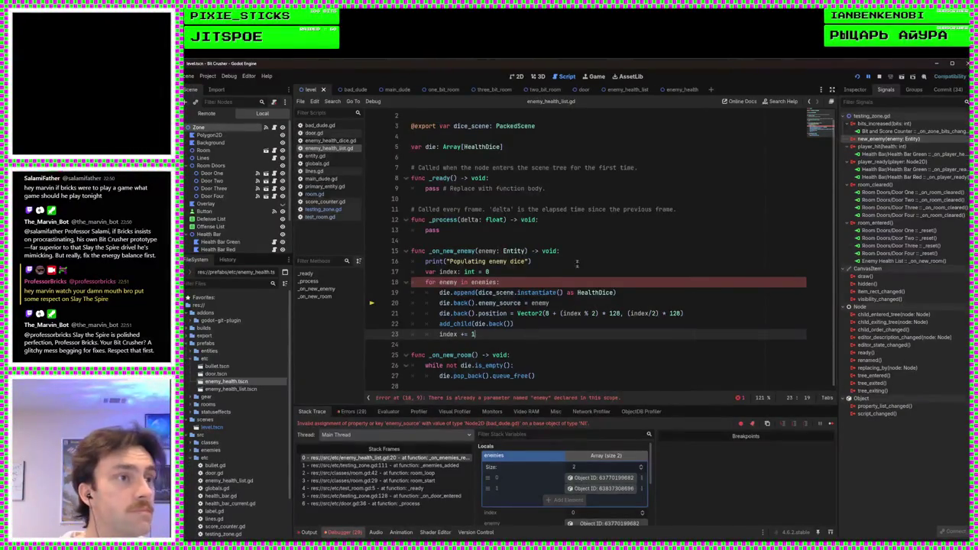
Remove the 'for enemy in enemies' loop header in _on_new_enemy and unindent its former body
{"action": "left_click_drag", "start_coordinate": [520, 282], "coordinate": [525, 273]}
{"action": "key", "text": "BackSpace"}
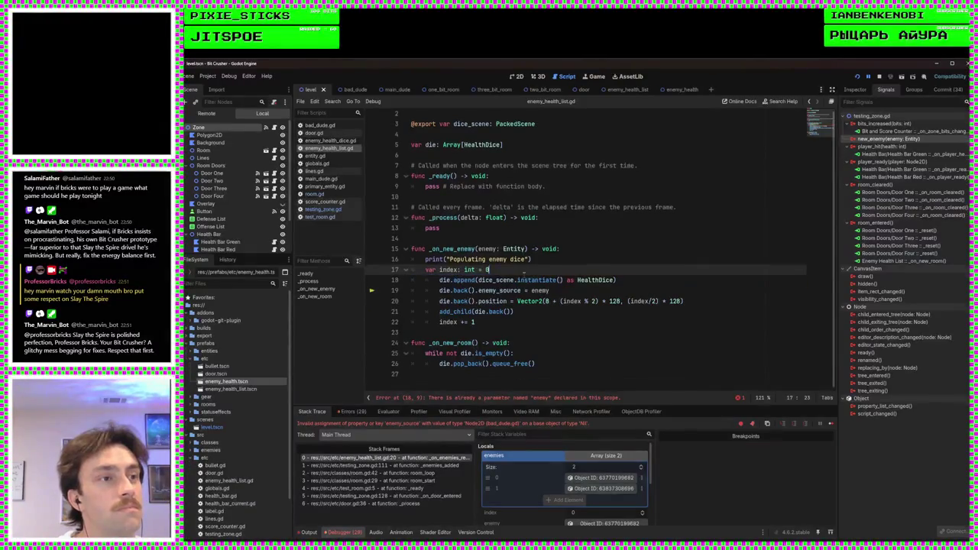
{"action": "left_click", "coordinate": [493, 322]}
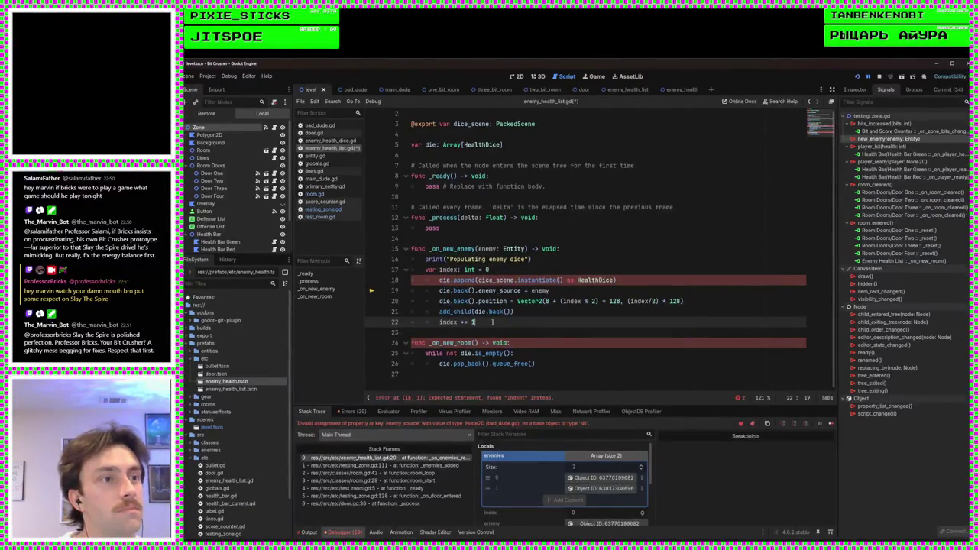
{"action": "left_click_drag", "start_coordinate": [514, 312], "coordinate": [408, 283]}
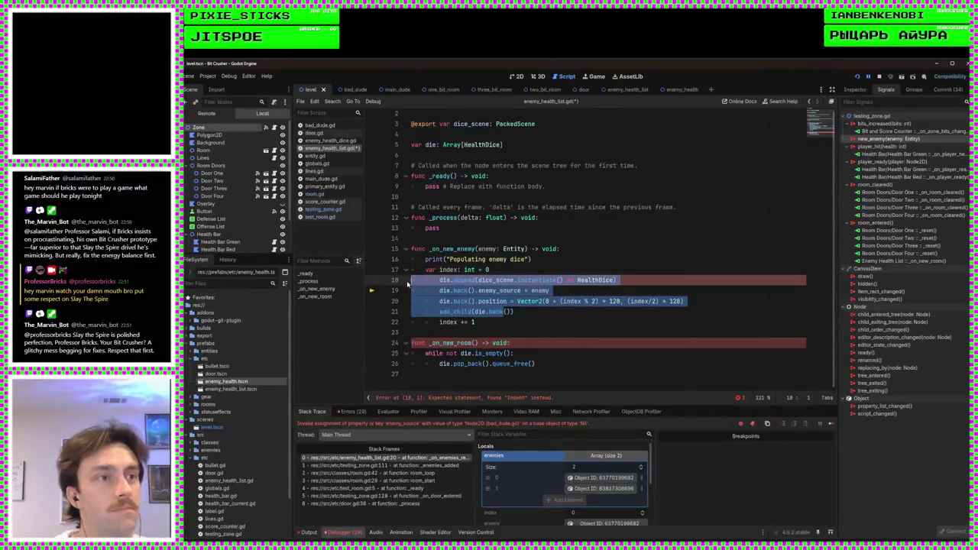
{"action": "key", "text": "shift+Tab"}
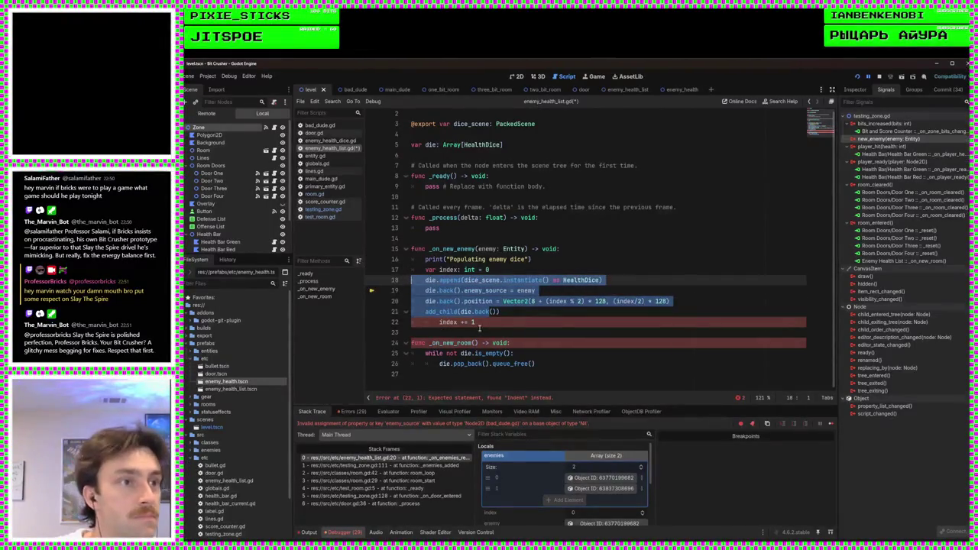
{"action": "left_click", "coordinate": [440, 321]}
{"action": "key", "text": "BackSpace"}
Start index at die.size() instead of 0 and save the script
{"action": "left_click", "coordinate": [509, 271]}
{"action": "key", "text": "BackSpace"}
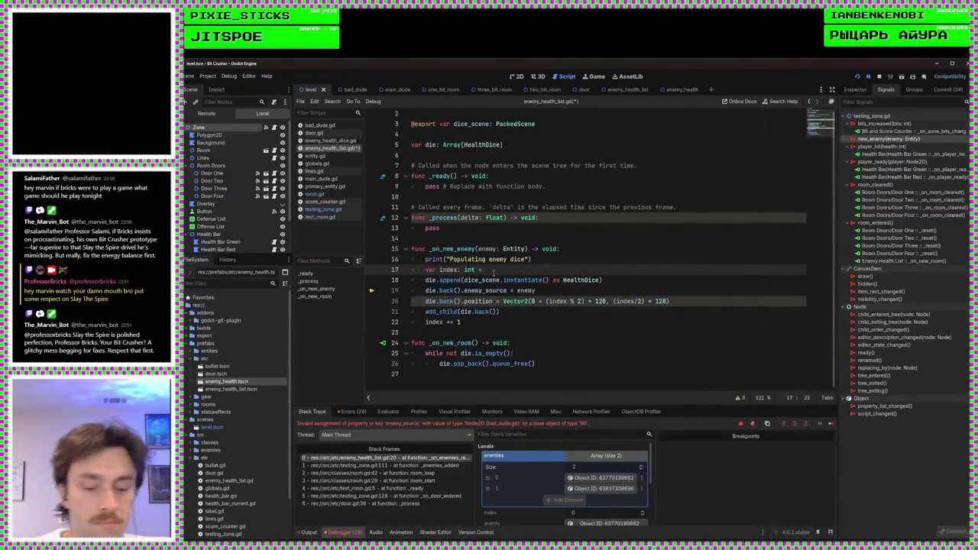
{"action": "type", "text": "d"}
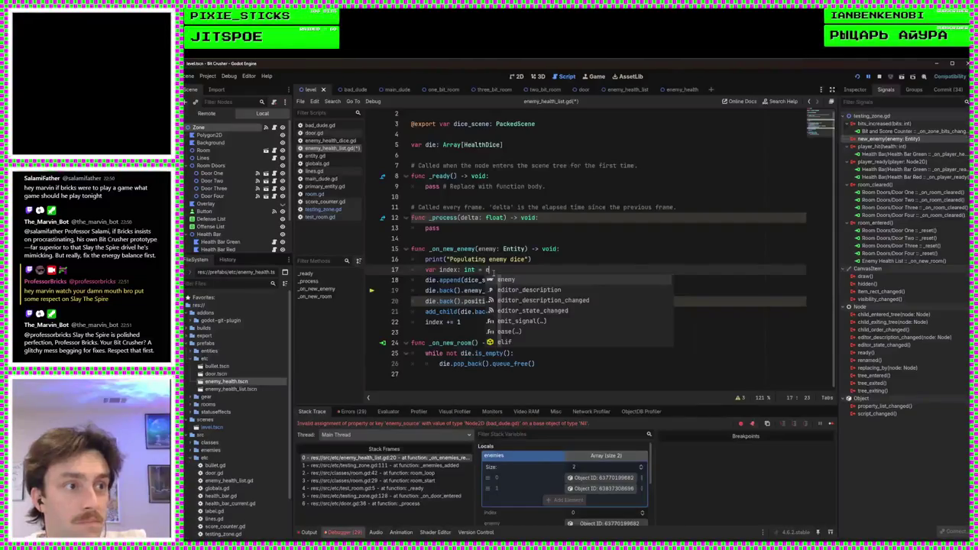
{"action": "type", "text": "ie"}
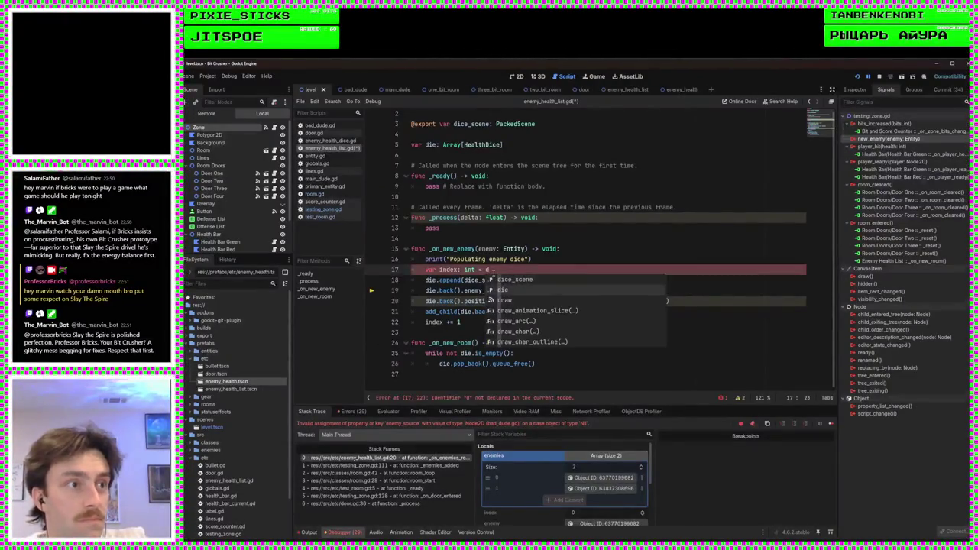
{"action": "type", "text": ".len"}
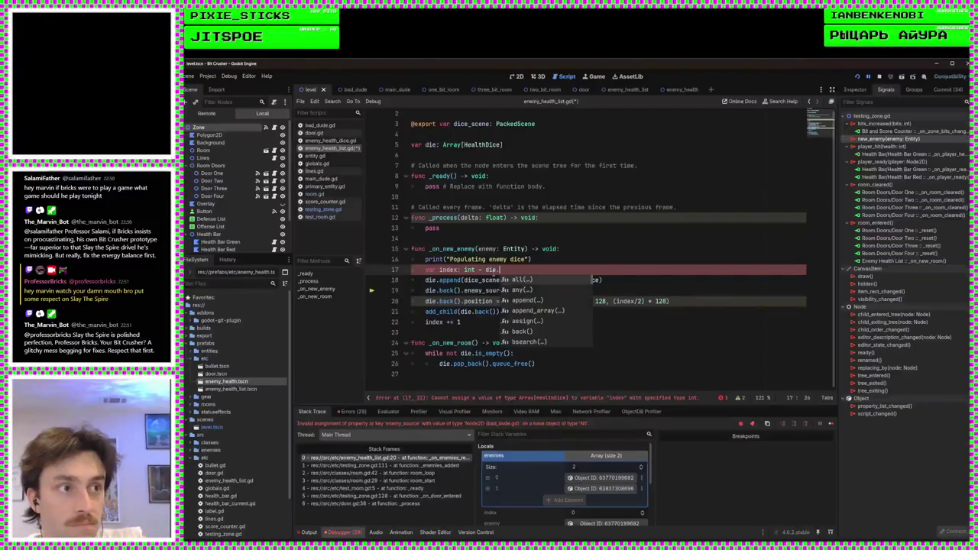
{"action": "key", "text": "BackSpace"}
{"action": "key", "text": "BackSpace"}
{"action": "key", "text": "BackSpace"}
{"action": "type", "text": "si"}
{"action": "key", "text": "Return"}
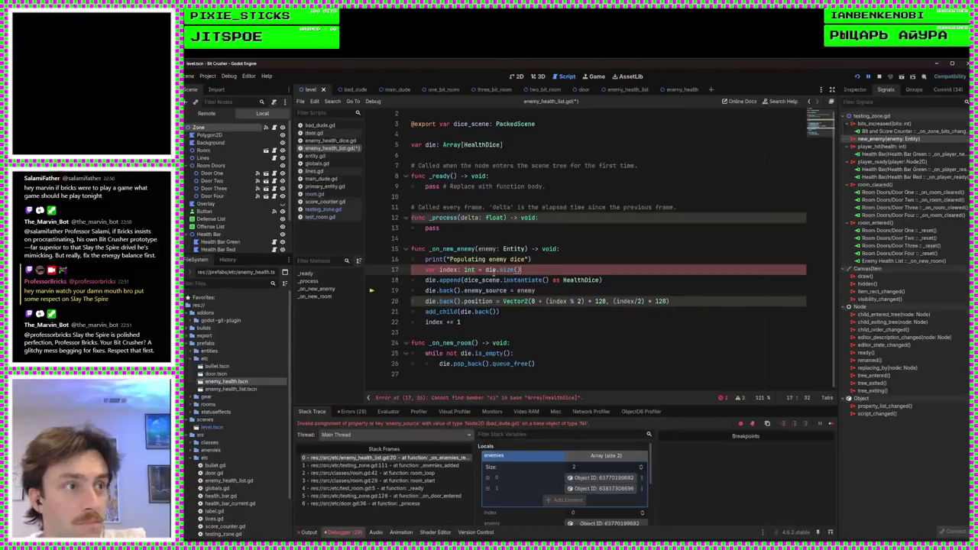
{"action": "key", "text": "ctrl+s"}
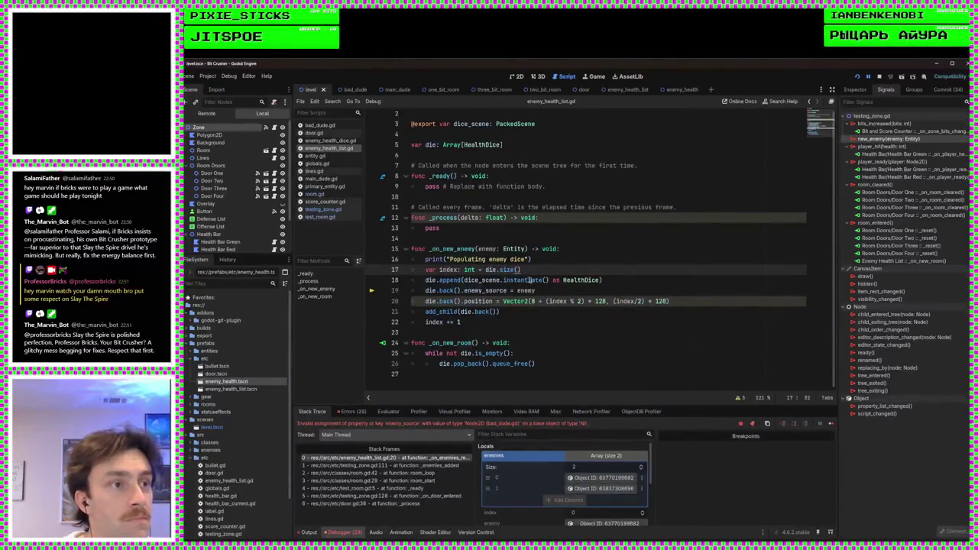
Delete the 'index += 1' line, keep index at die.size(), and save again
{"action": "left_click_drag", "start_coordinate": [505, 326], "coordinate": [525, 317]}
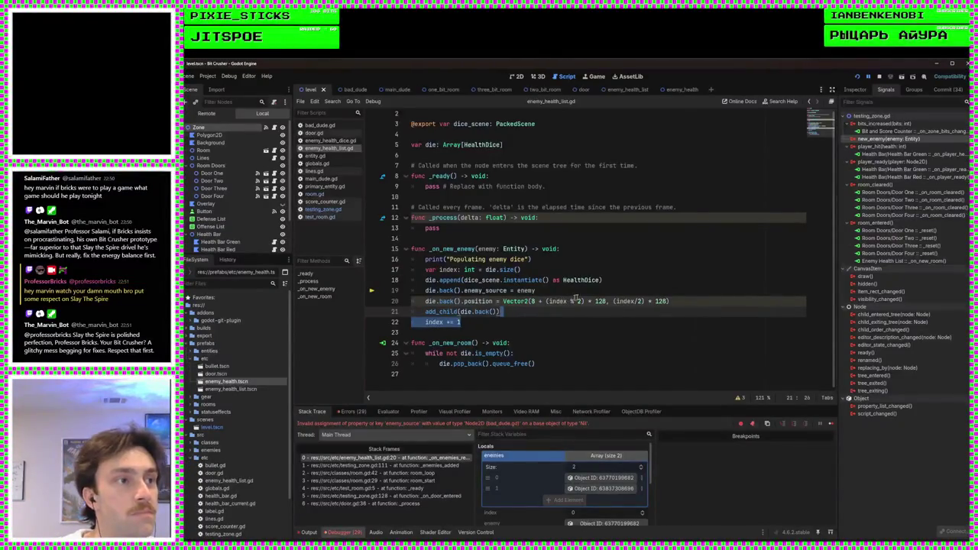
{"action": "key", "text": "BackSpace"}
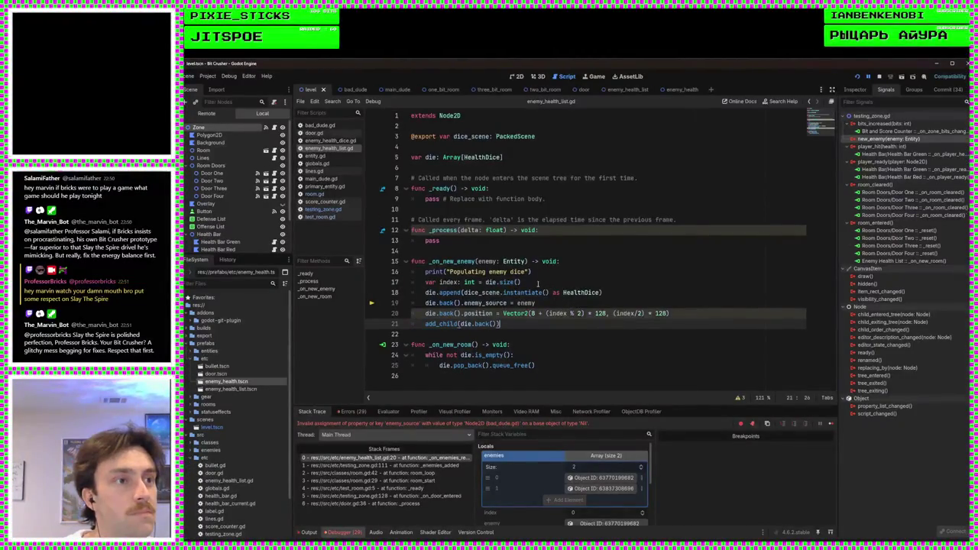
{"action": "left_click", "coordinate": [540, 283]}
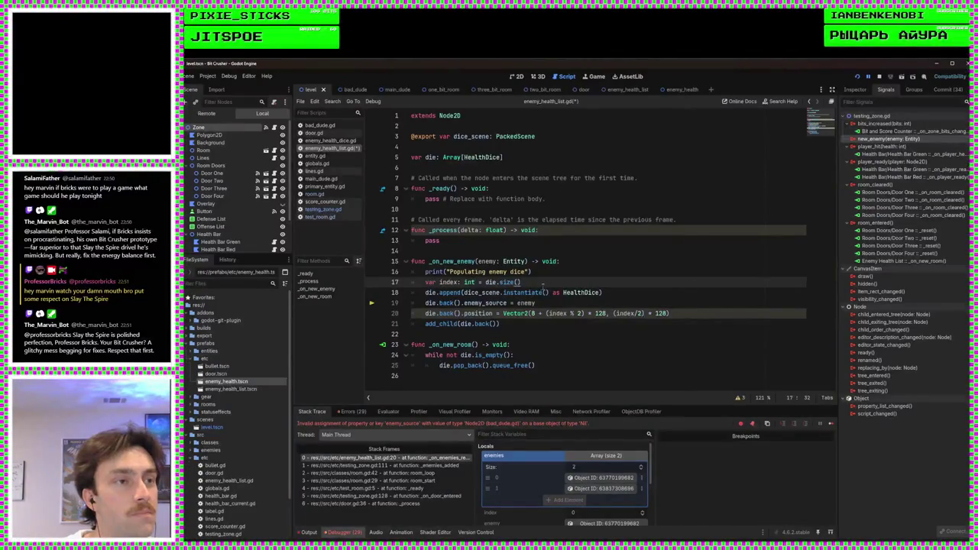
{"action": "type", "text": "-1"}
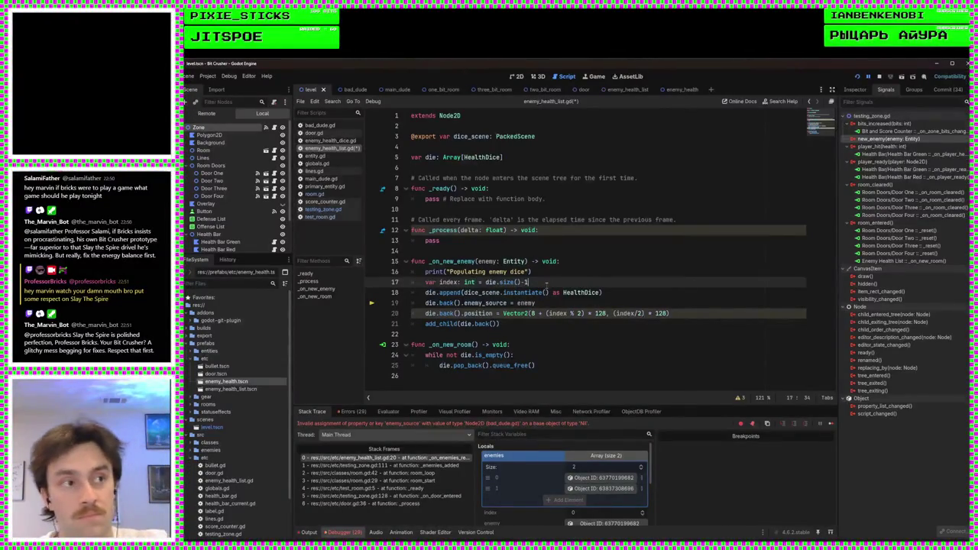
{"action": "key", "text": "BackSpace"}
{"action": "key", "text": "BackSpace"}
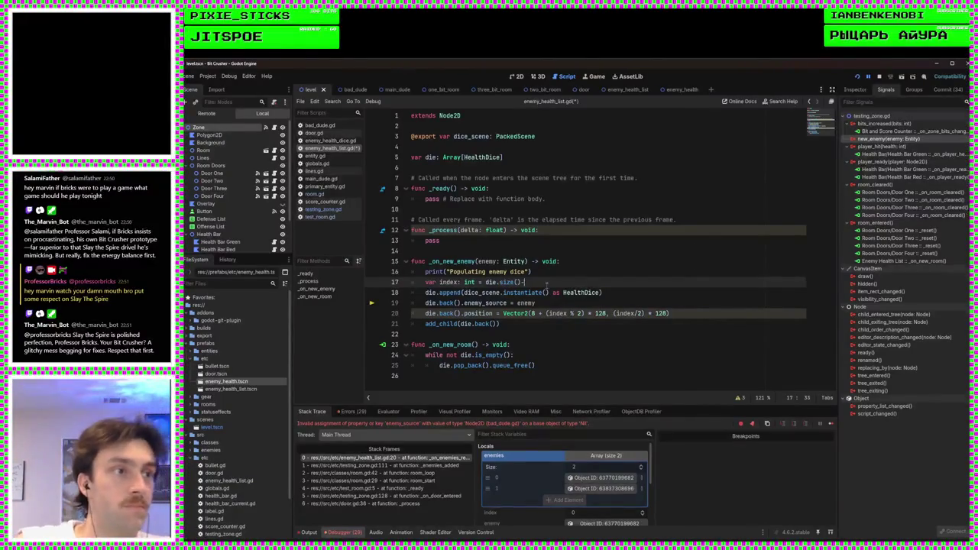
{"action": "key", "text": "ctrl+s"}
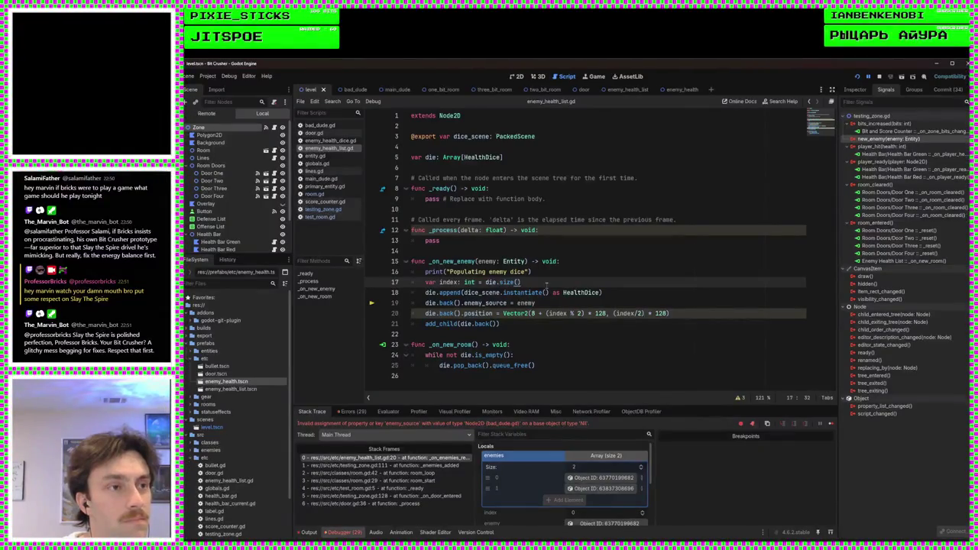
{"action": "left_click", "coordinate": [515, 337]}
{"action": "left_click", "coordinate": [518, 326]}
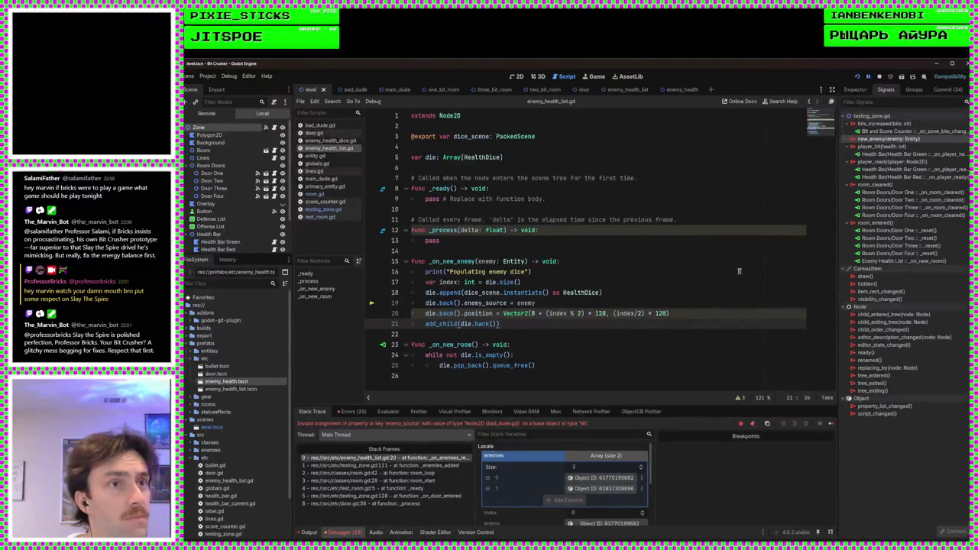
Connect new_enemy to Enemy Health List's existing _on_new_enemy method, then run the game to test it
{"action": "double_click", "coordinate": [864, 141]}
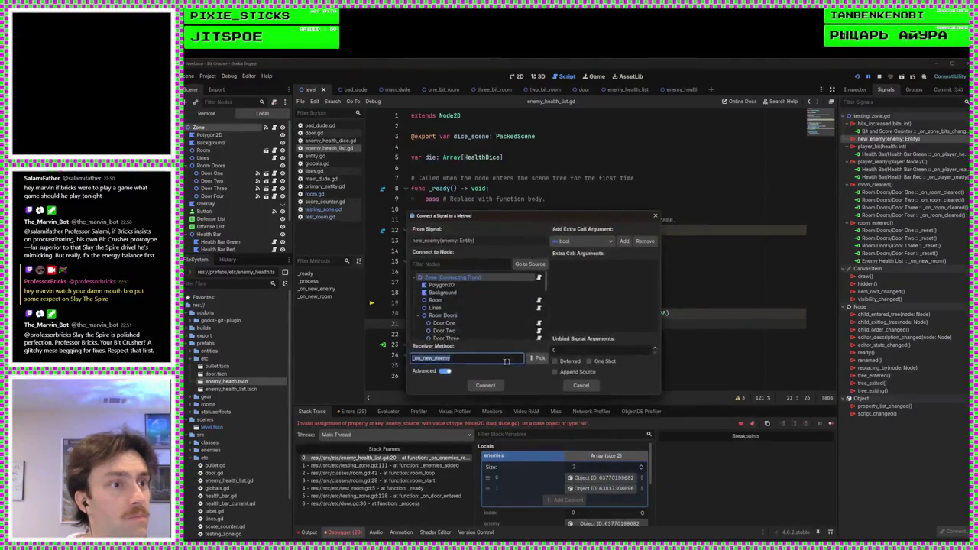
{"action": "scroll", "coordinate": [489, 305], "scroll_direction": "down", "scroll_amount": 3}
{"action": "scroll", "coordinate": [493, 314], "scroll_direction": "down", "scroll_amount": 5}
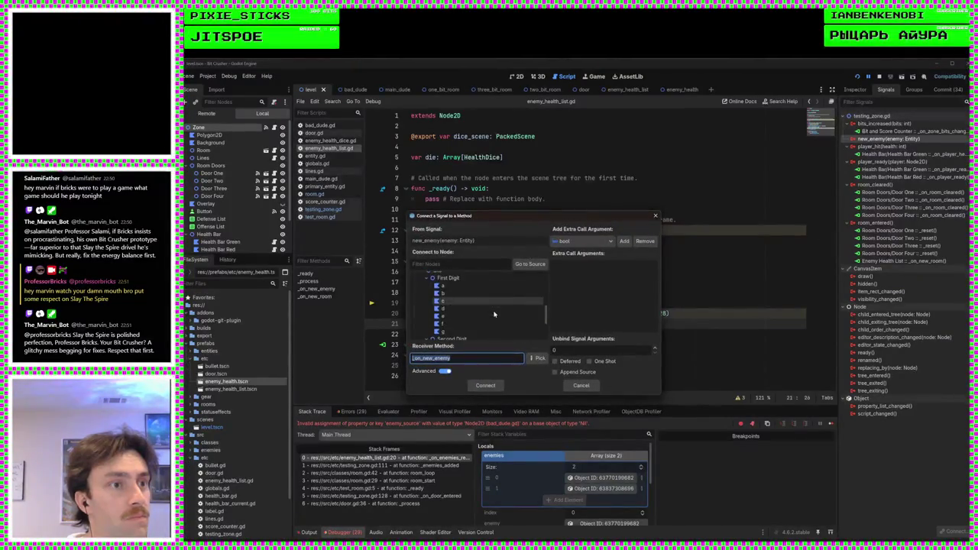
{"action": "left_click", "coordinate": [478, 334]}
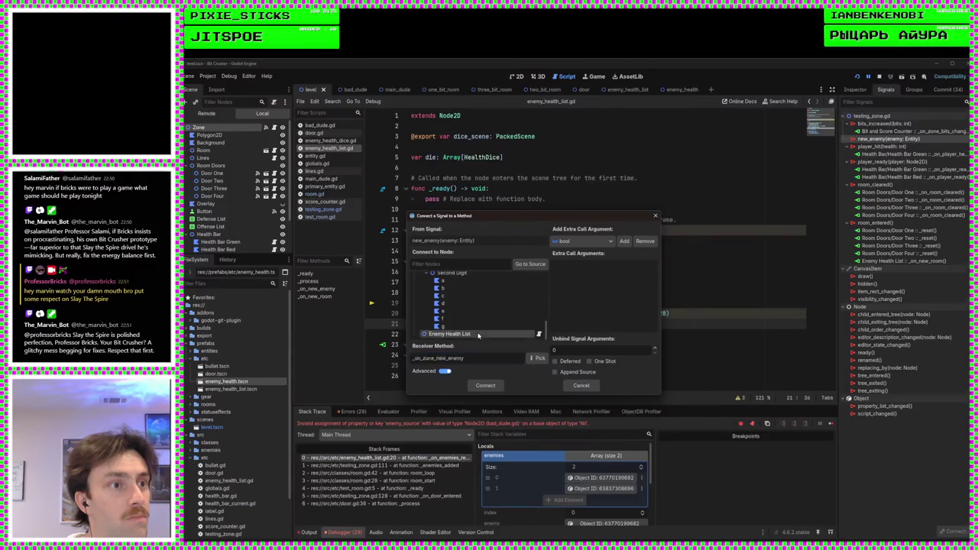
{"action": "left_click", "coordinate": [538, 357]}
{"action": "left_click", "coordinate": [516, 249]}
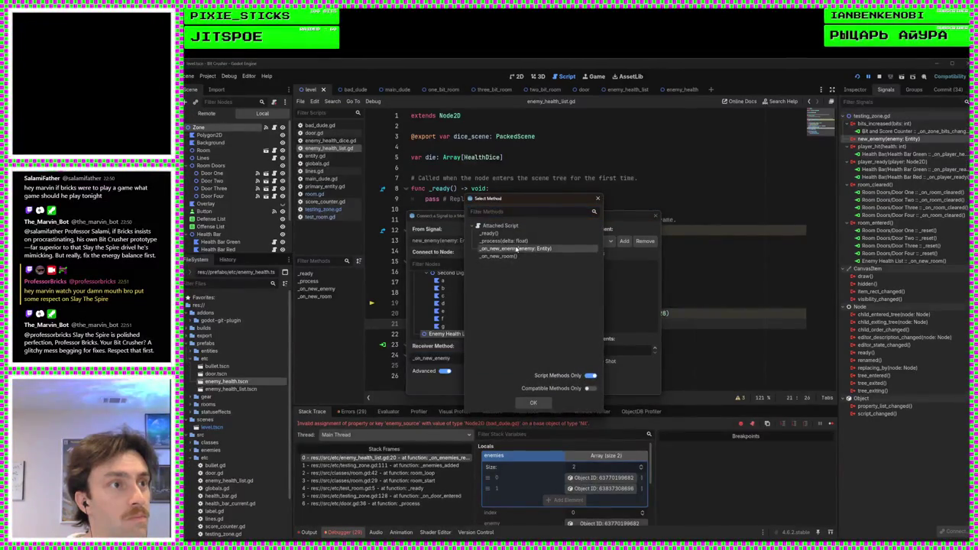
{"action": "left_click", "coordinate": [533, 402]}
{"action": "left_click", "coordinate": [486, 386]}
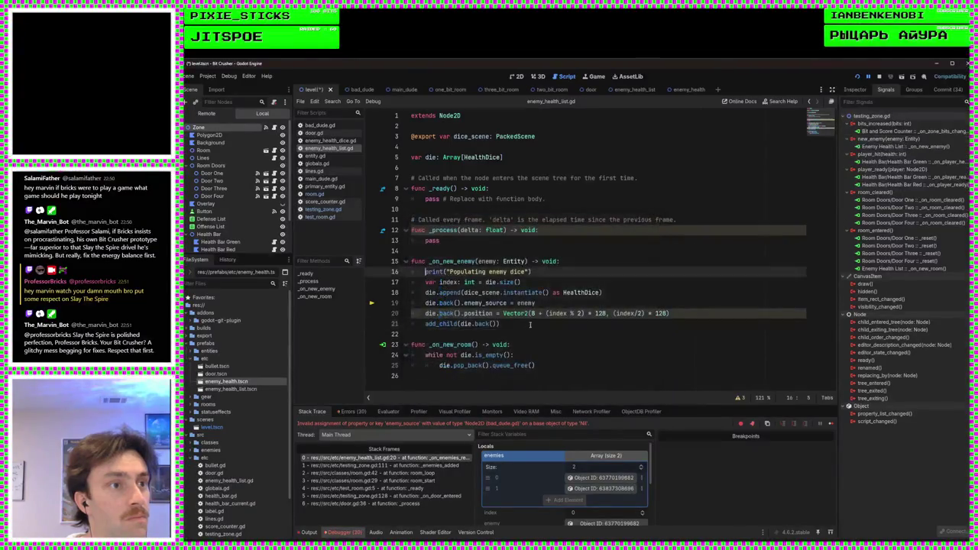
{"action": "left_click", "coordinate": [857, 76]}
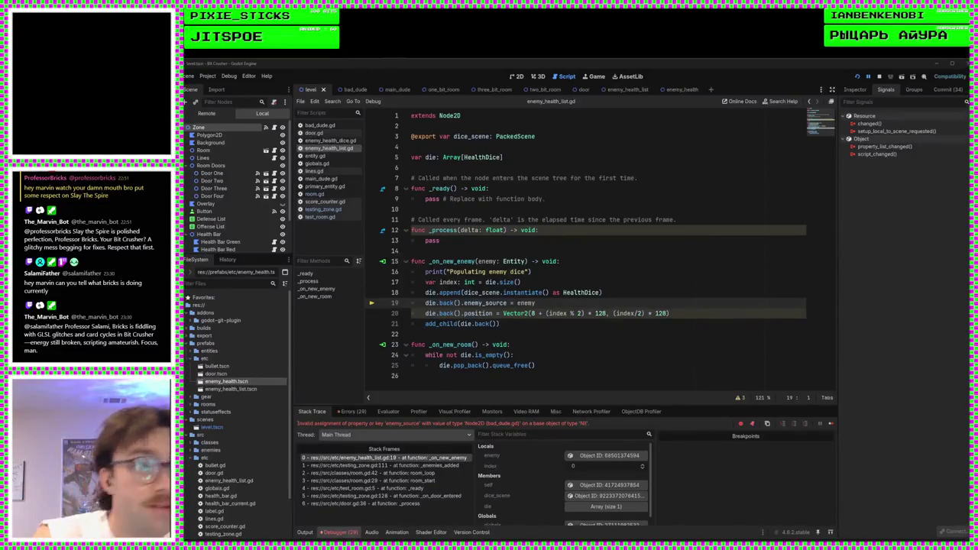
Examine the failing enemy_source assignment on line 19, reading the debugger's variable values
{"action": "left_click", "coordinate": [562, 331]}
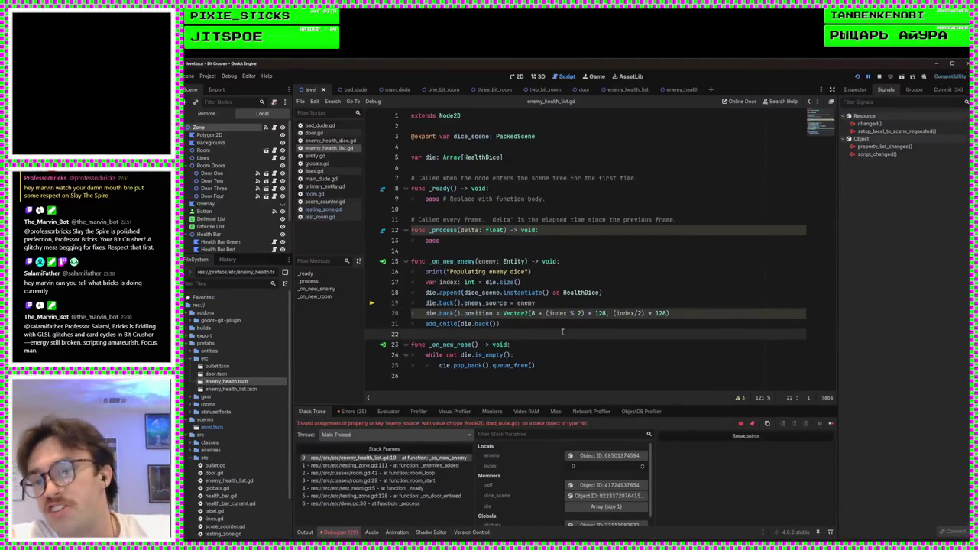
{"action": "left_click", "coordinate": [555, 323]}
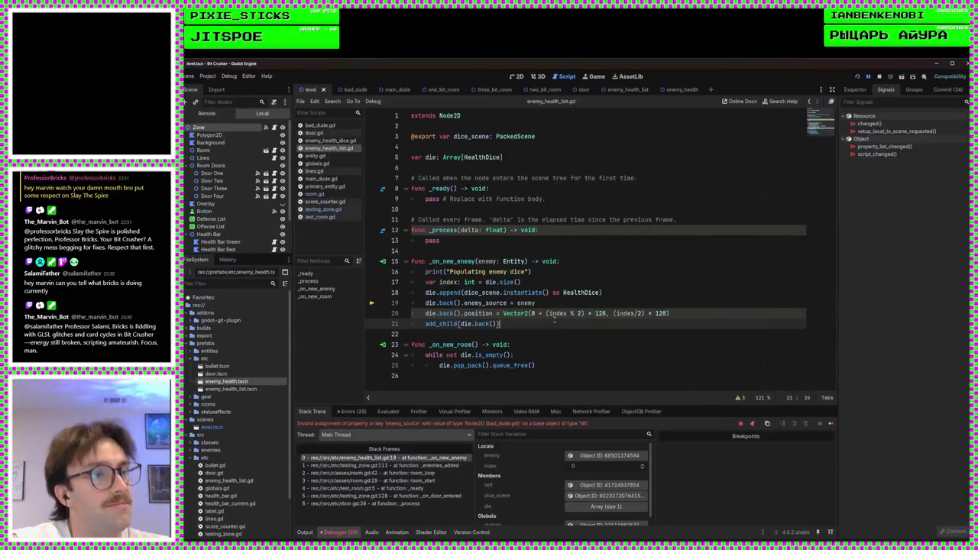
{"action": "left_click", "coordinate": [559, 306]}
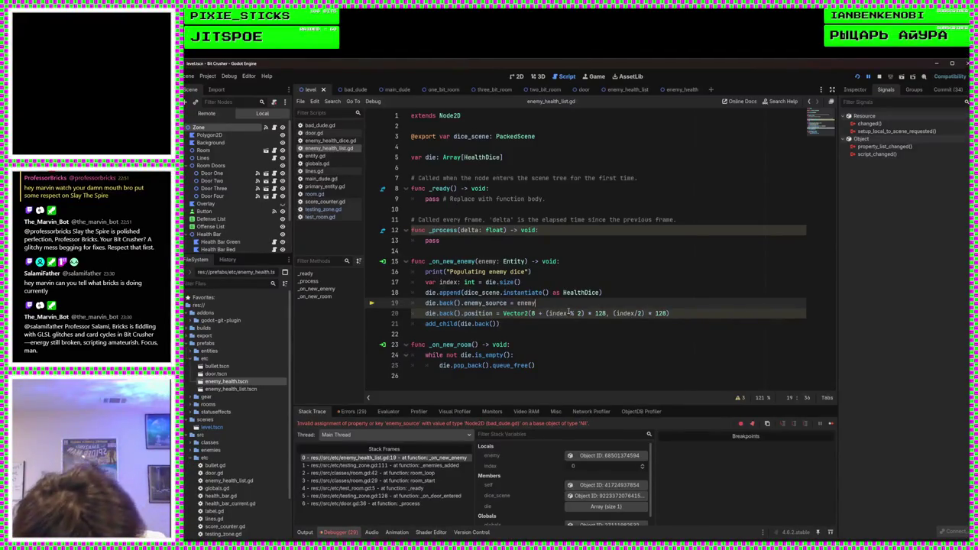
{"action": "mouse_move", "coordinate": [569, 313]}
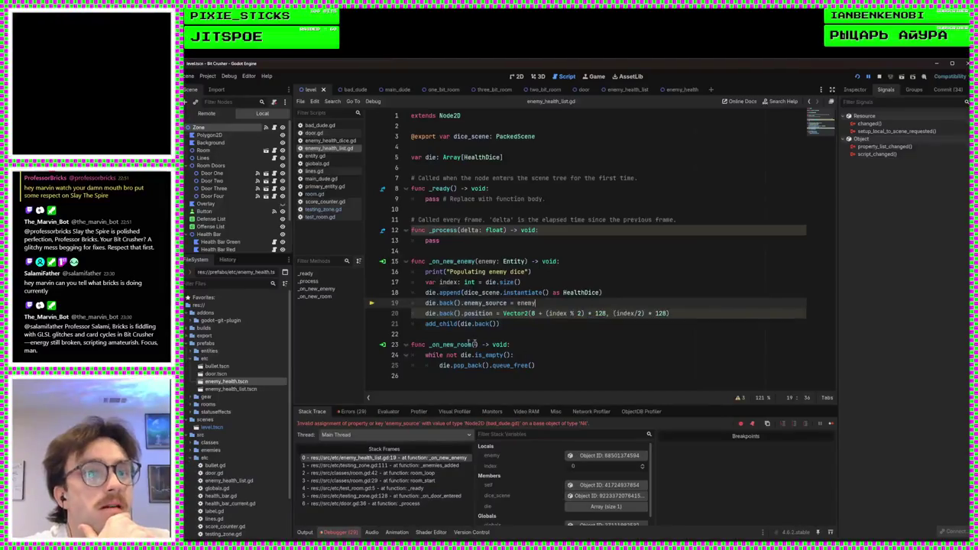
{"action": "scroll", "coordinate": [227, 193], "scroll_direction": "down", "scroll_amount": 2}
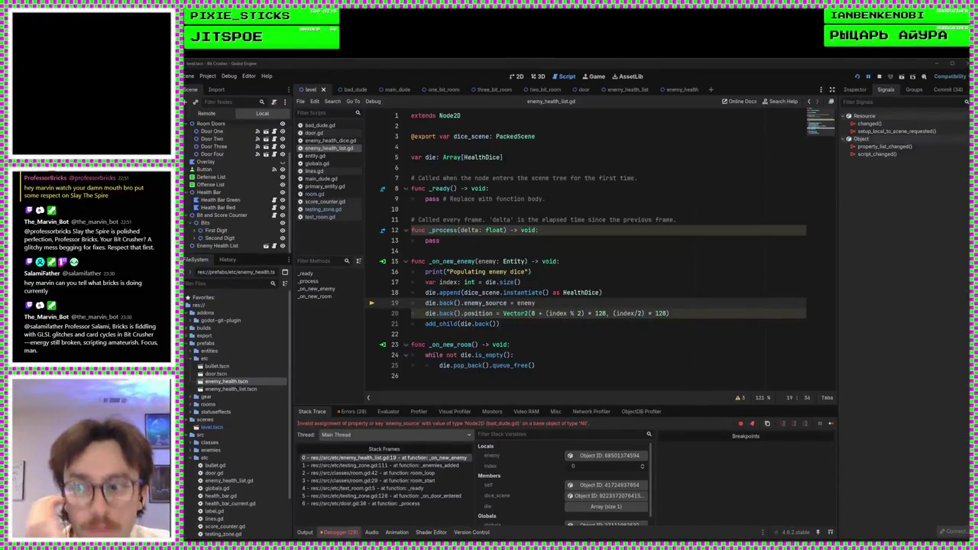
{"action": "left_click", "coordinate": [507, 368]}
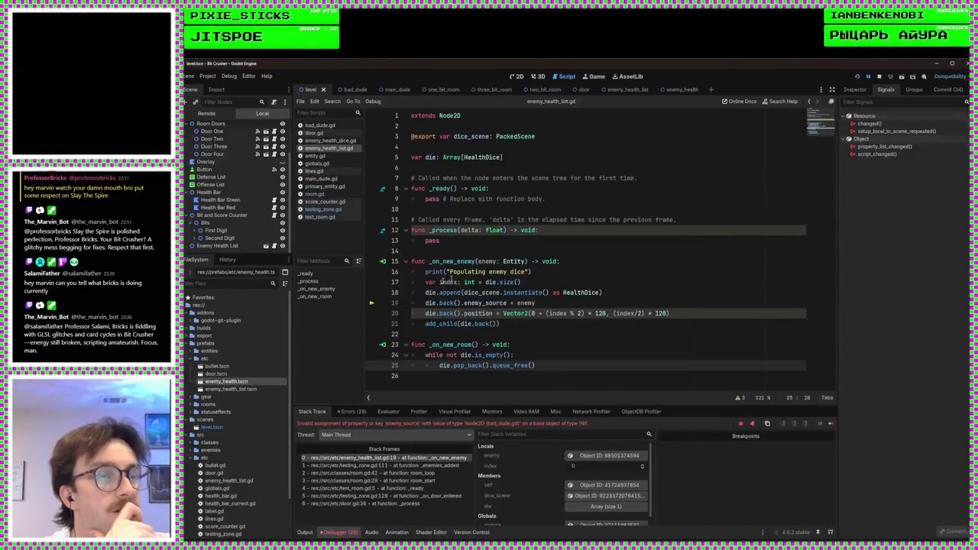
{"action": "left_click", "coordinate": [544, 334]}
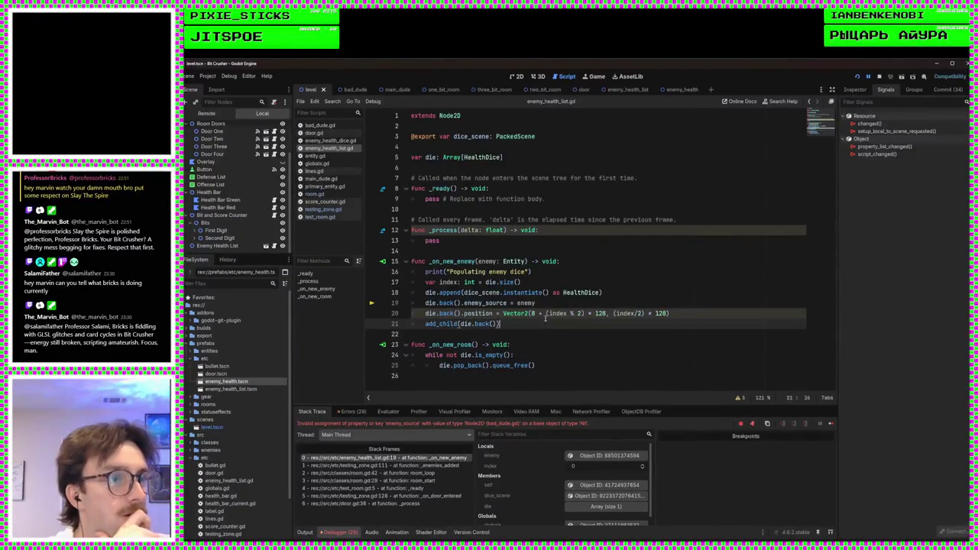
{"action": "left_click", "coordinate": [537, 304]}
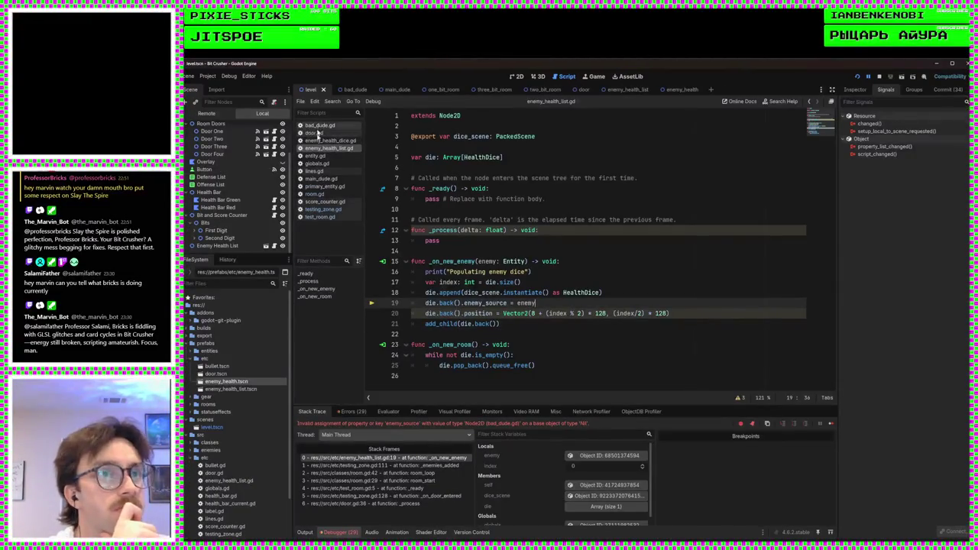
{"action": "left_click", "coordinate": [324, 210]}
Review testing_zone.gd's _enemies_added handler around the new_enemy.emit(enemy) line
{"action": "left_click", "coordinate": [520, 291]}
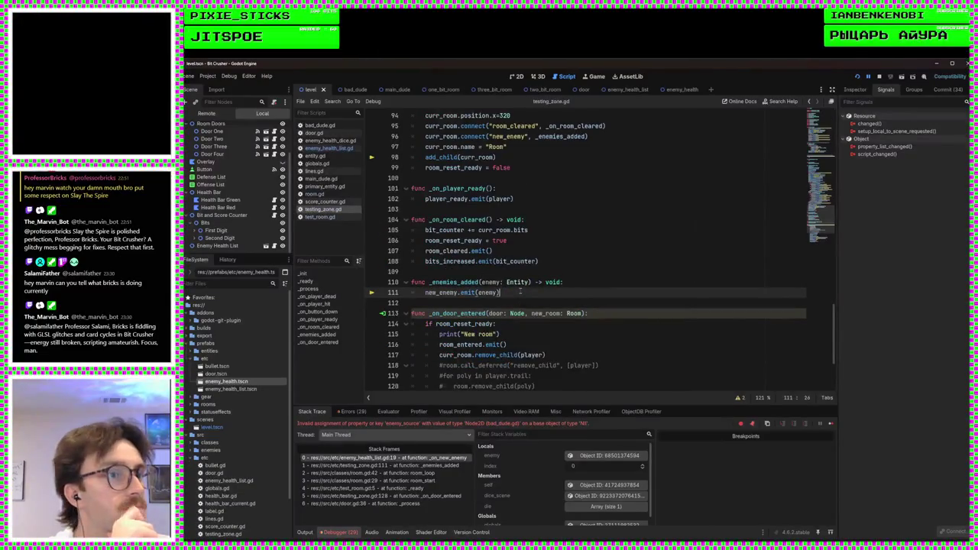
{"action": "scroll", "coordinate": [520, 291], "scroll_direction": "up", "scroll_amount": 20}
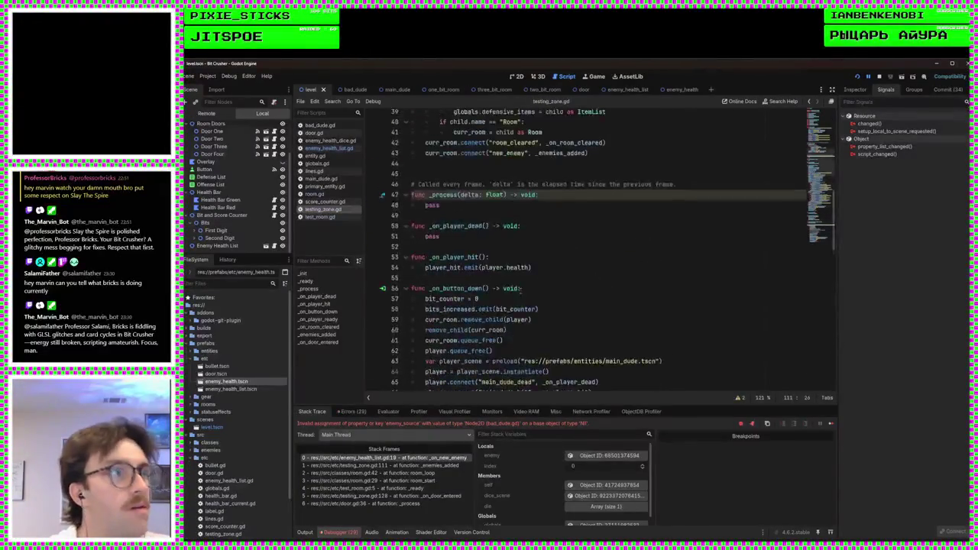
{"action": "scroll", "coordinate": [540, 279], "scroll_direction": "up", "scroll_amount": 1}
{"action": "scroll", "coordinate": [540, 280], "scroll_direction": "down", "scroll_amount": 15}
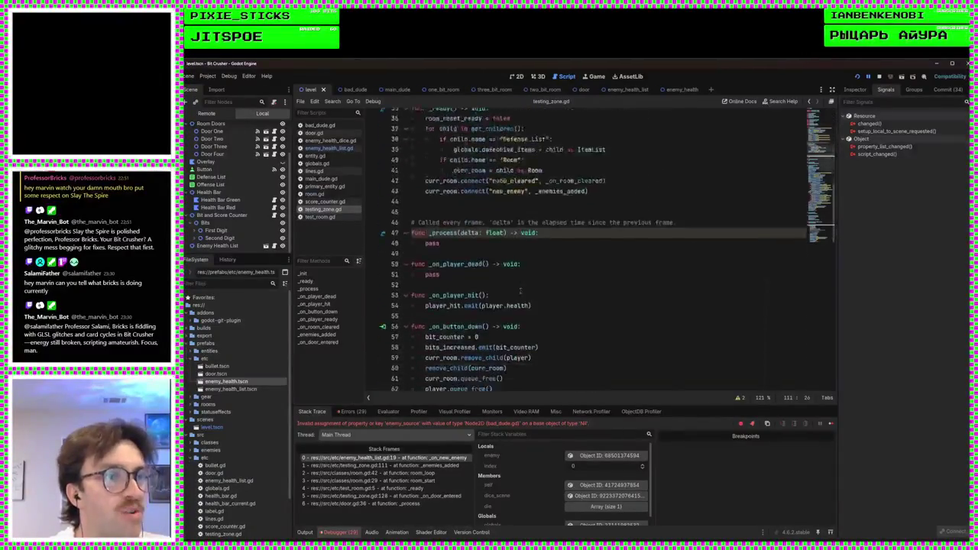
{"action": "scroll", "coordinate": [540, 276], "scroll_direction": "down", "scroll_amount": 10}
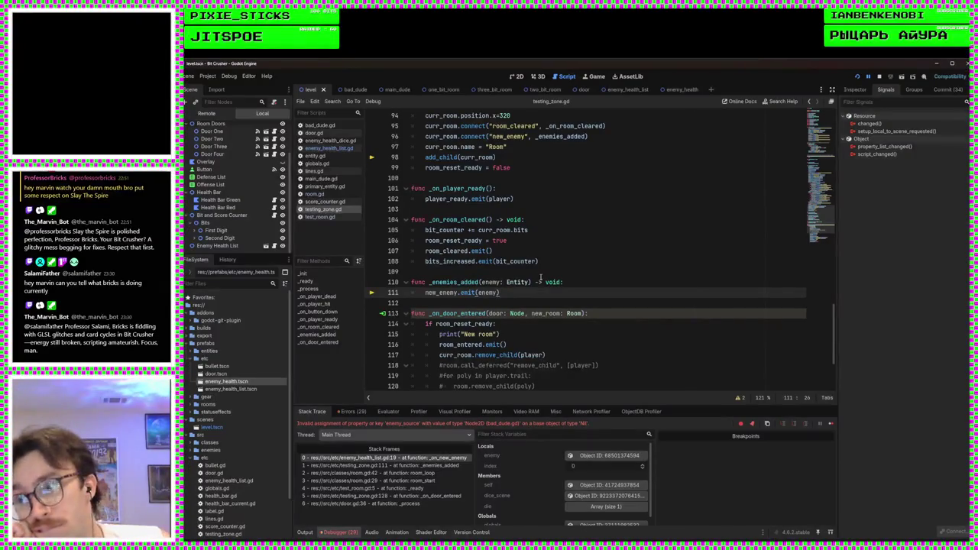
{"action": "scroll", "coordinate": [541, 277], "scroll_direction": "up", "scroll_amount": 4}
{"action": "scroll", "coordinate": [515, 294], "scroll_direction": "down", "scroll_amount": 4}
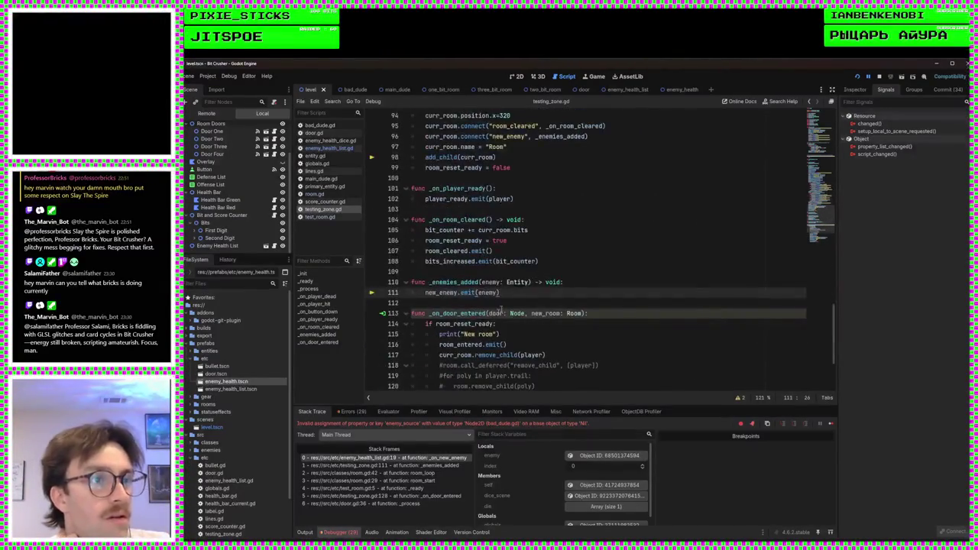
{"action": "scroll", "coordinate": [585, 291], "scroll_direction": "up", "scroll_amount": 15}
{"action": "scroll", "coordinate": [585, 291], "scroll_direction": "up", "scroll_amount": 12}
Locate the new_enemy connection on line 43 in _ready, then check the room scripts
{"action": "left_click", "coordinate": [547, 270]}
{"action": "scroll", "coordinate": [547, 270], "scroll_direction": "down", "scroll_amount": 6}
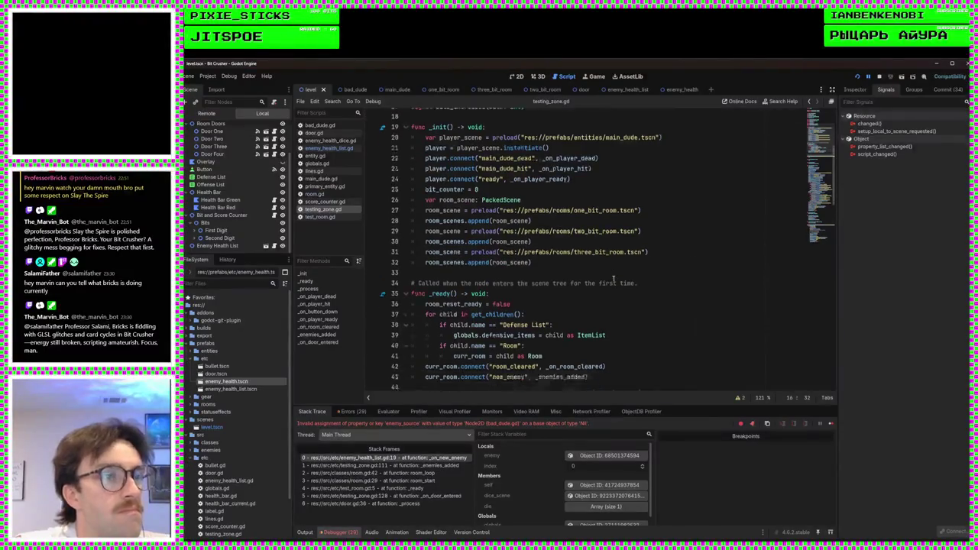
{"action": "scroll", "coordinate": [613, 280], "scroll_direction": "down", "scroll_amount": 3}
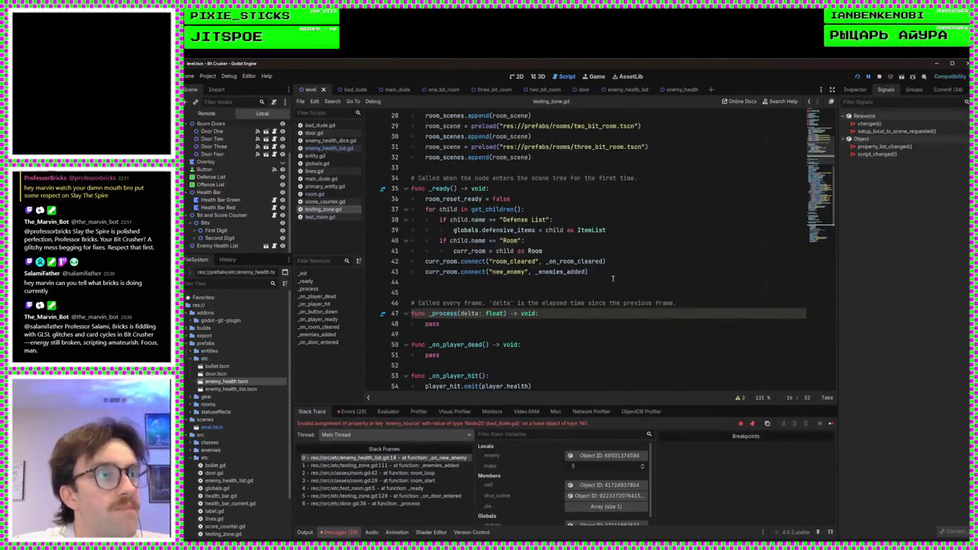
{"action": "left_click", "coordinate": [599, 272]}
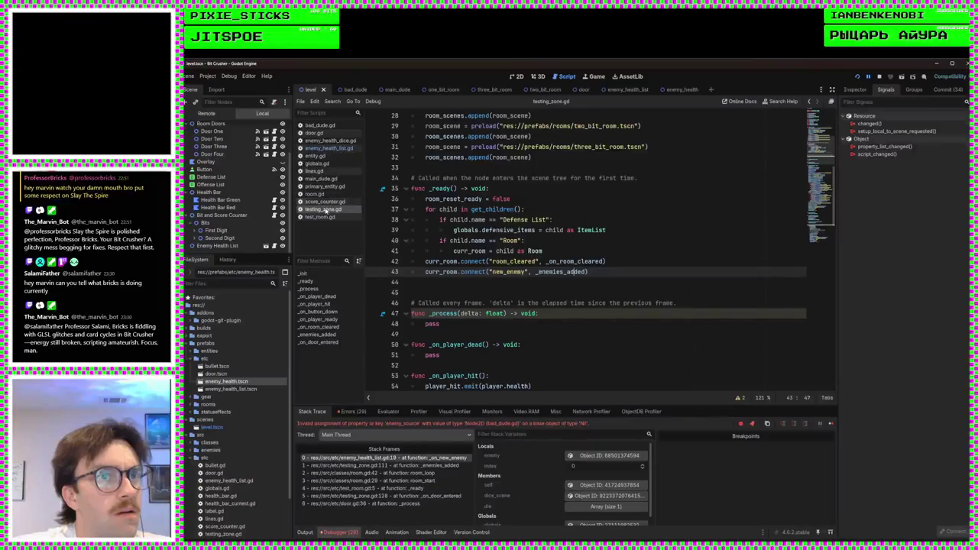
{"action": "left_click", "coordinate": [340, 217]}
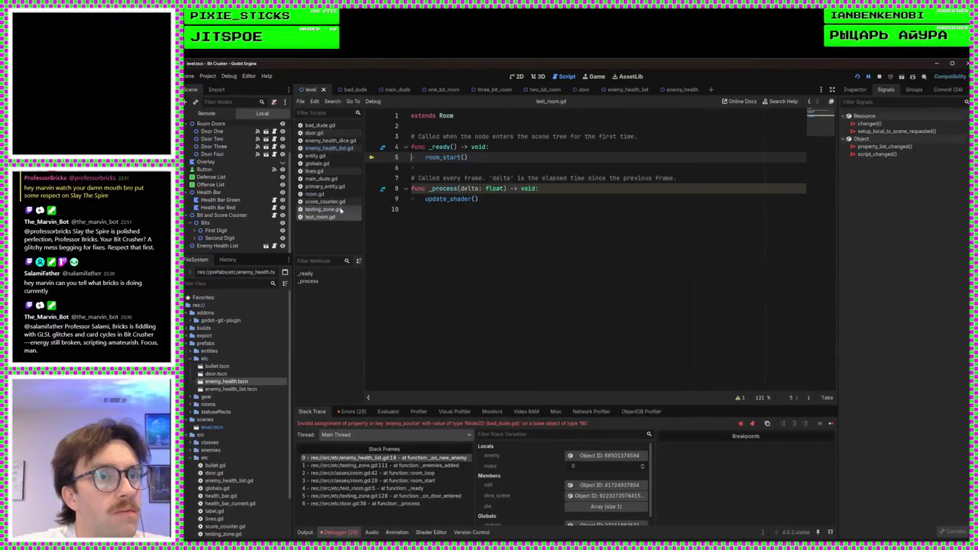
{"action": "left_click", "coordinate": [321, 194]}
Insert print(enemies[i].name) before new_enemy.emit in room.gd's room_loop and save
{"action": "left_click", "coordinate": [534, 250]}
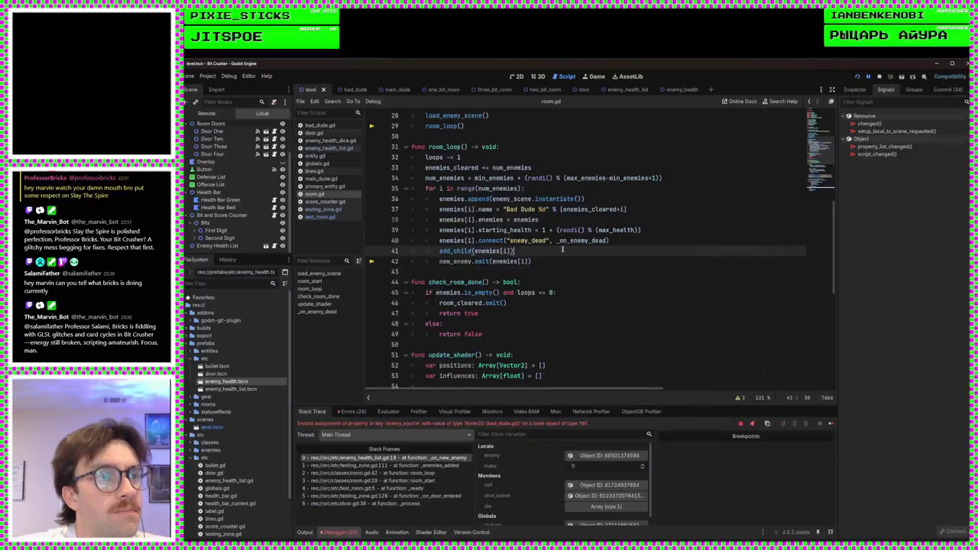
{"action": "key", "text": "Return"}
{"action": "type", "text": "print"}
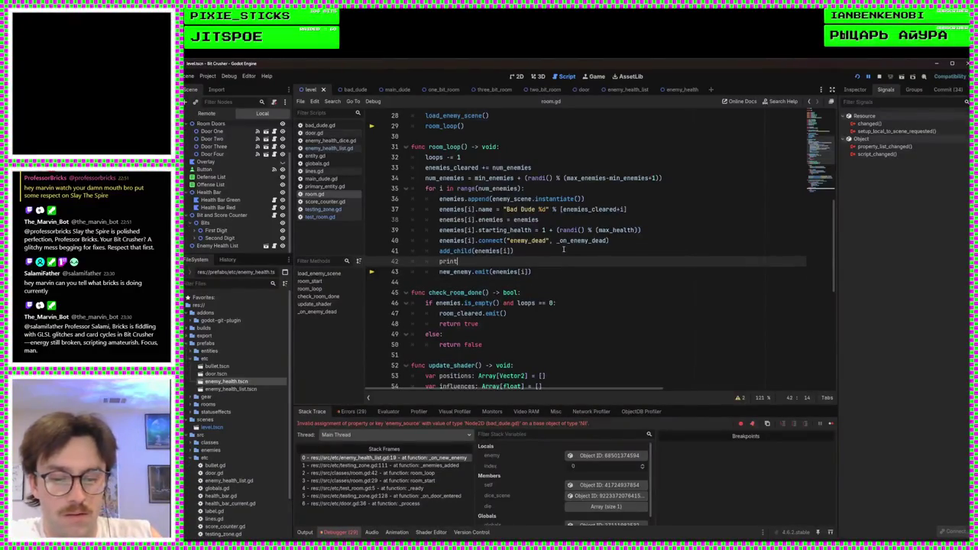
{"action": "type", "text": "(enemy"}
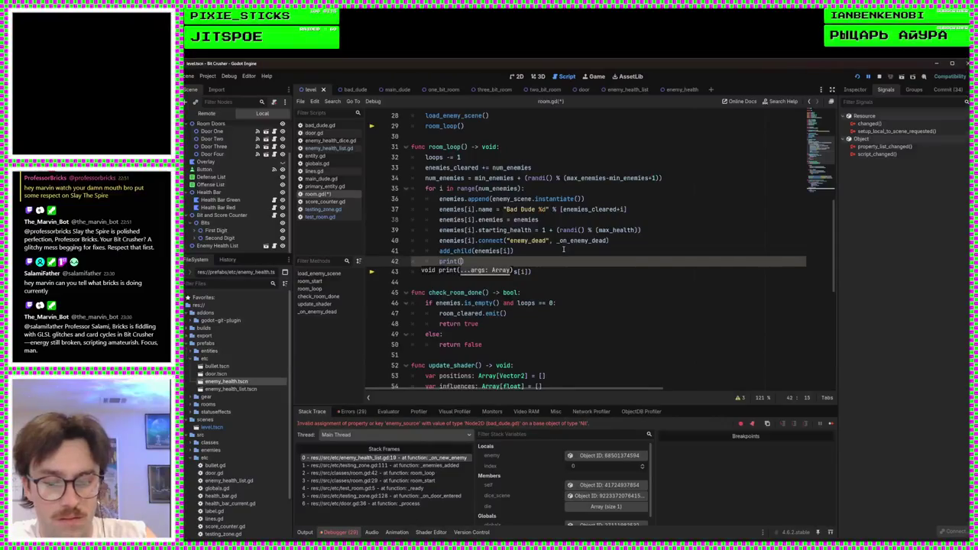
{"action": "type", "text": ".name"}
{"action": "key", "text": "Escape"}
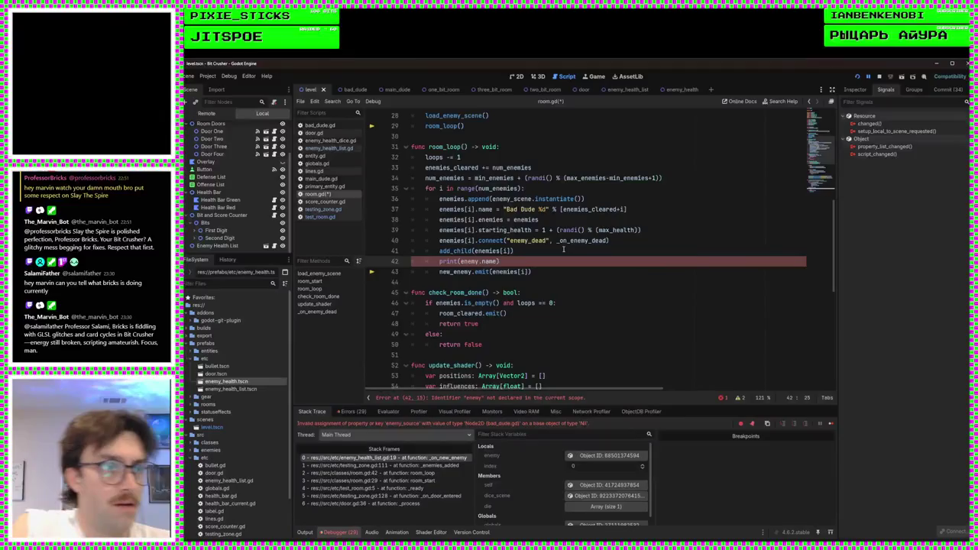
{"action": "type", "text": ")"}
{"action": "left_click", "coordinate": [479, 262]}
{"action": "key", "text": "BackSpace"}
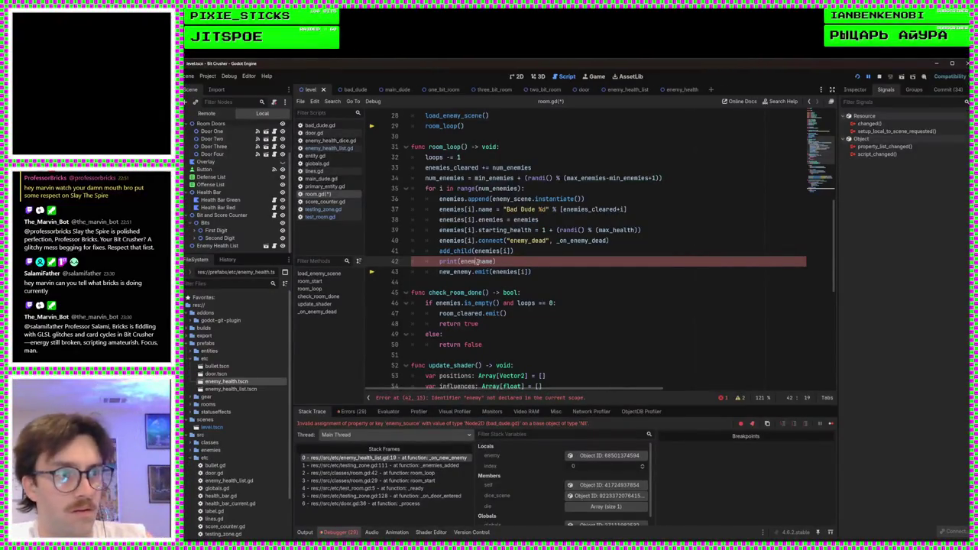
{"action": "type", "text": "ies[i]"}
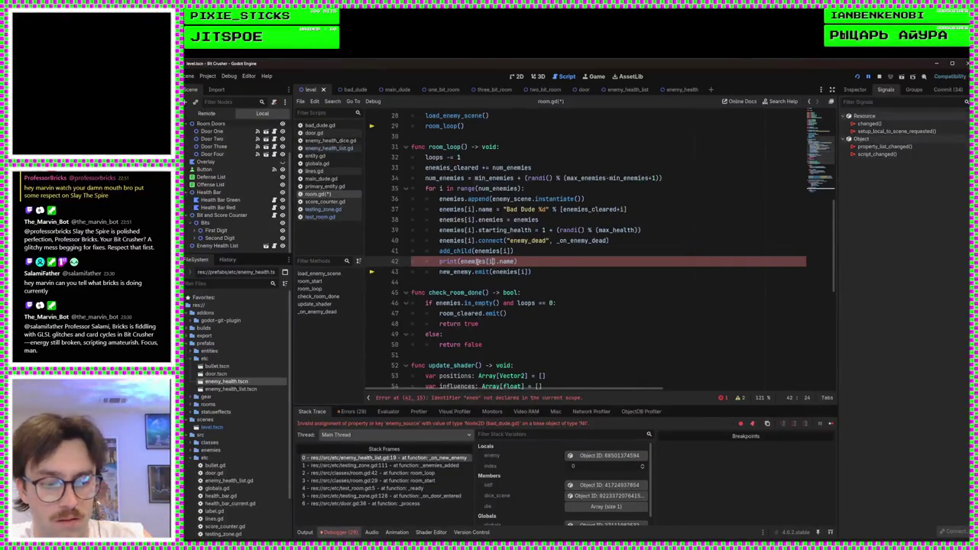
{"action": "type", "text": "."}
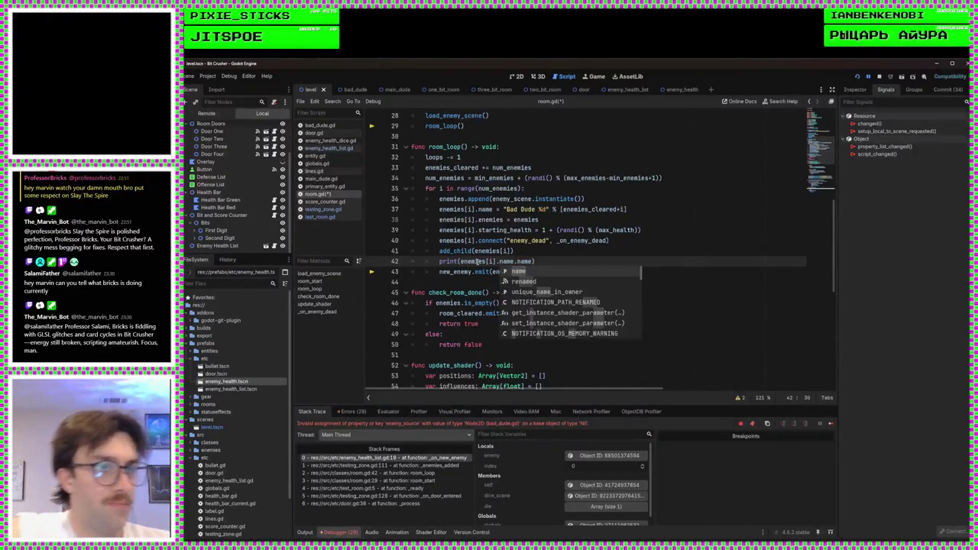
{"action": "key", "text": "BackSpace"}
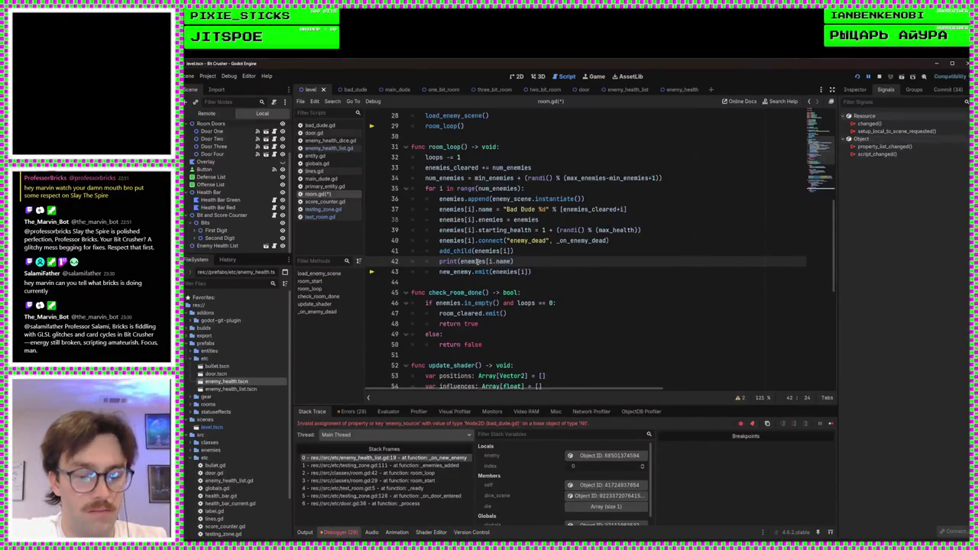
{"action": "type", "text": "]"}
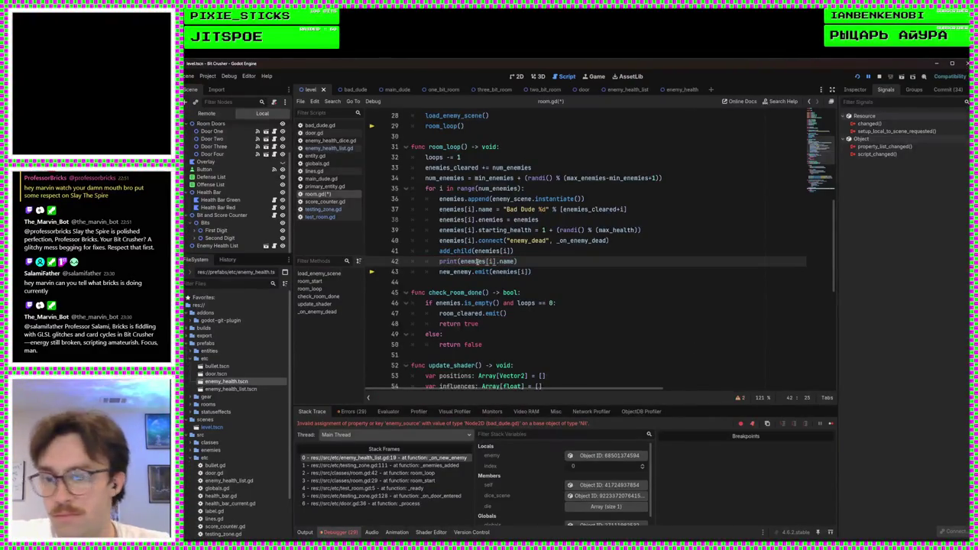
{"action": "key", "text": "ctrl+s"}
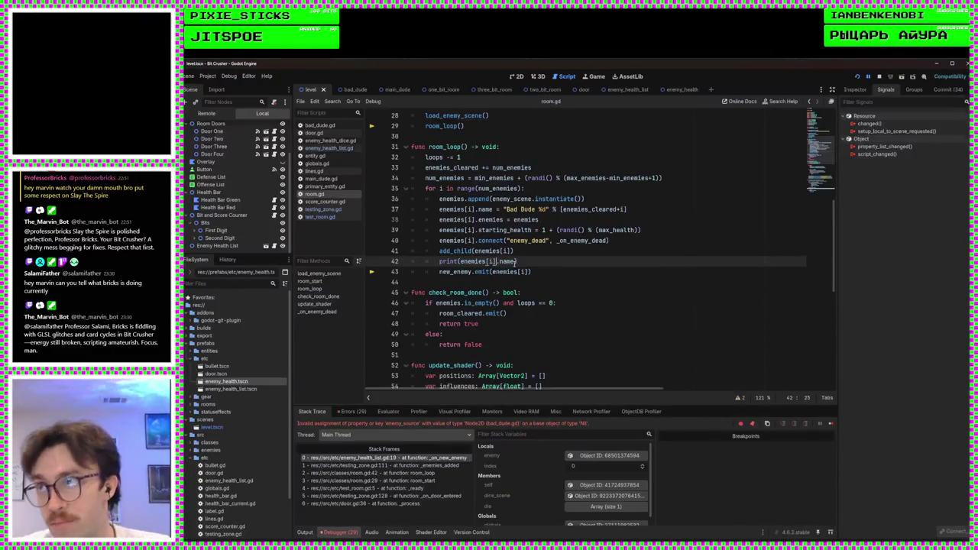
Check the new print line against the emit line and switch to testing_zone.gd
{"action": "mouse_move", "coordinate": [517, 261]}
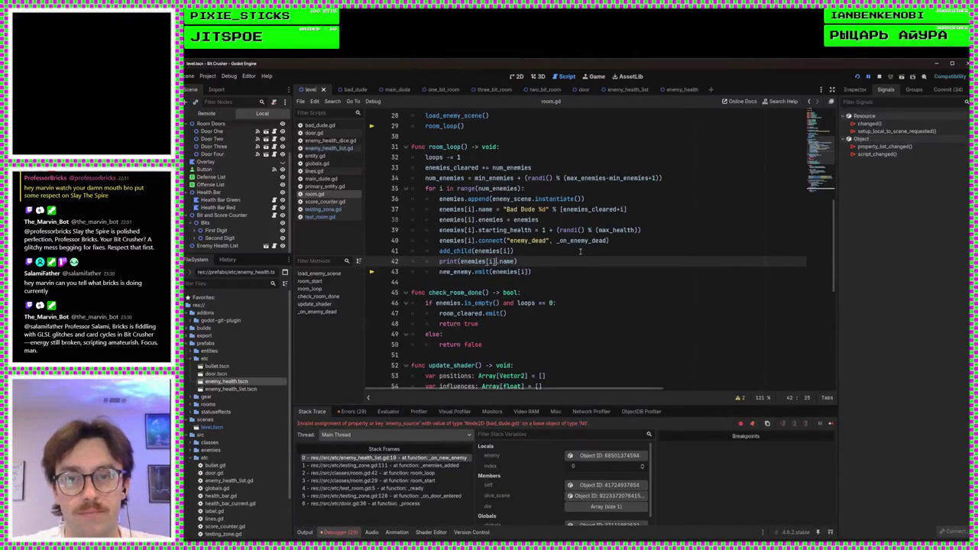
{"action": "left_click", "coordinate": [565, 267]}
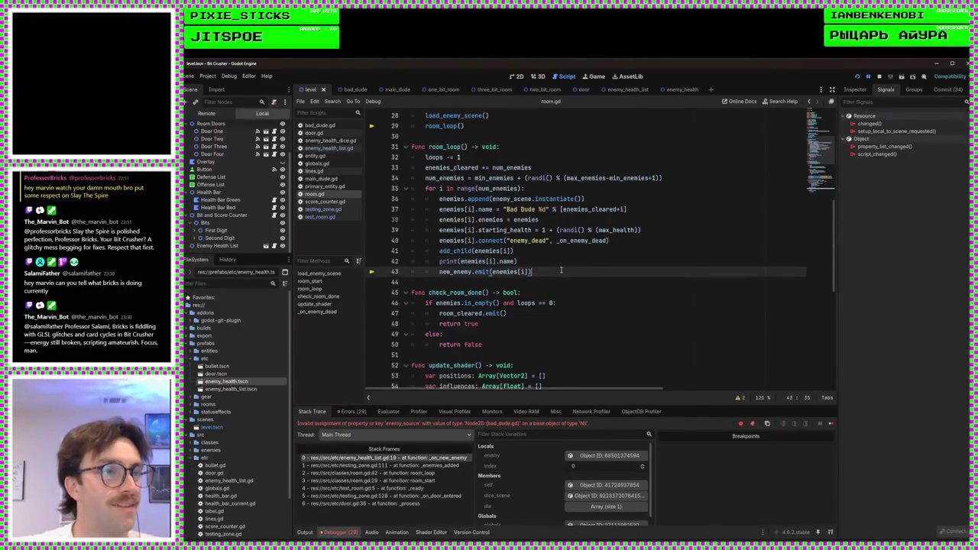
{"action": "left_click", "coordinate": [324, 210]}
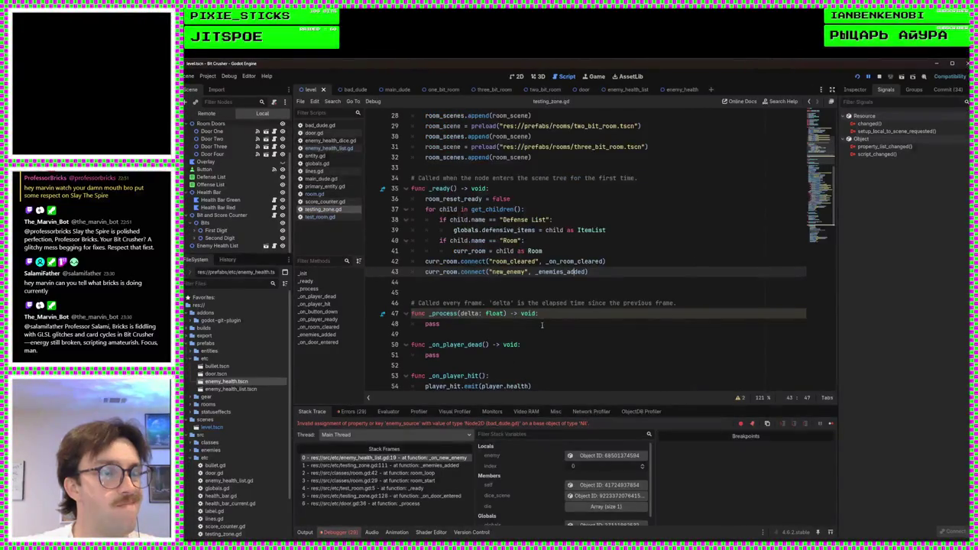
Add print(enemy.name) as the first line of testing_zone.gd's _enemies_added handler
{"action": "left_click", "coordinate": [581, 286]}
{"action": "scroll", "coordinate": [596, 283], "scroll_direction": "down", "scroll_amount": 15}
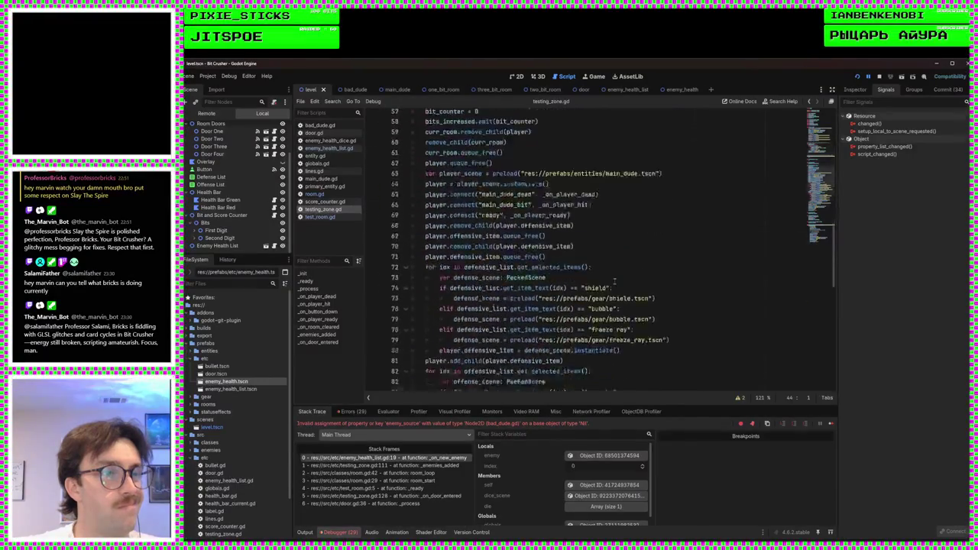
{"action": "scroll", "coordinate": [614, 282], "scroll_direction": "down", "scroll_amount": 6}
{"action": "left_click", "coordinate": [577, 219]}
{"action": "key", "text": "Return"}
{"action": "type", "text": "p"}
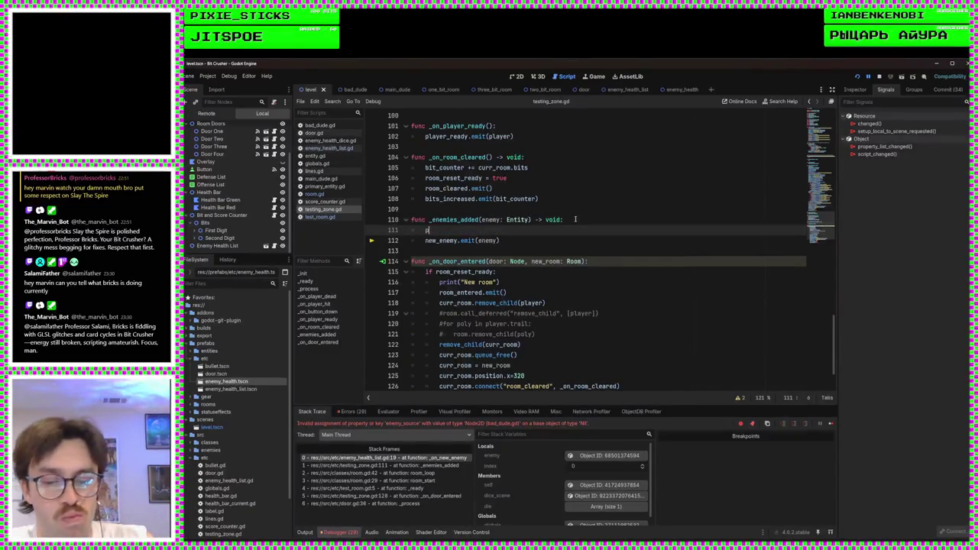
{"action": "type", "text": "rint(enemy.nam"}
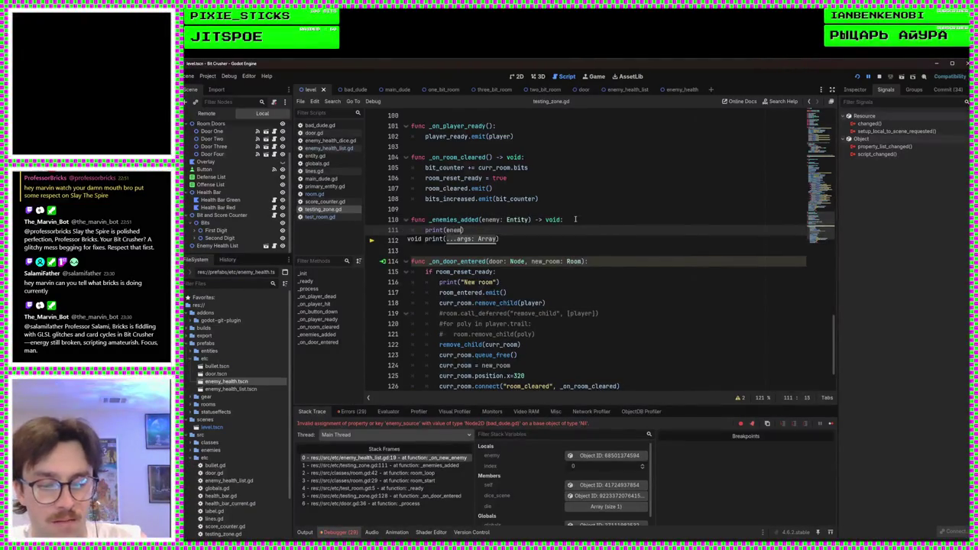
{"action": "type", "text": "e"}
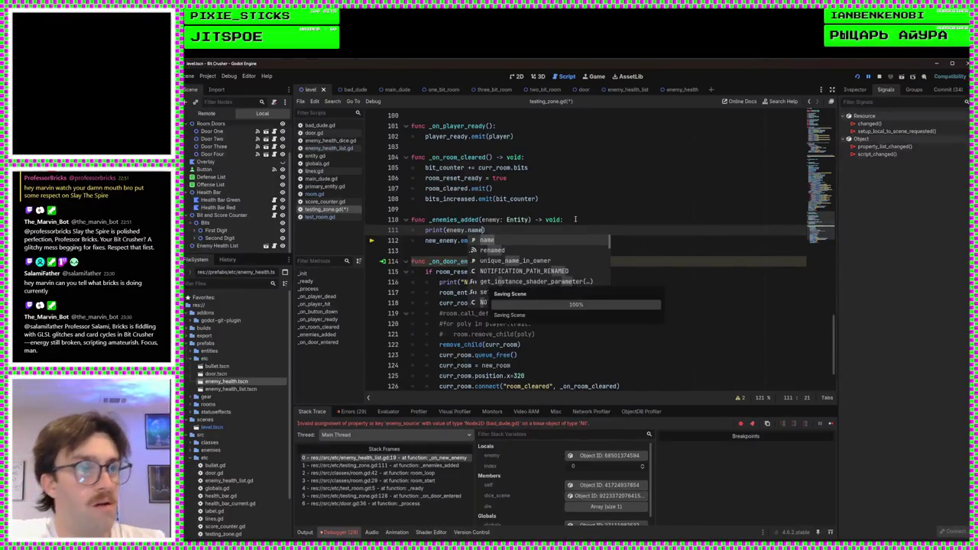
{"action": "left_click", "coordinate": [567, 220]}
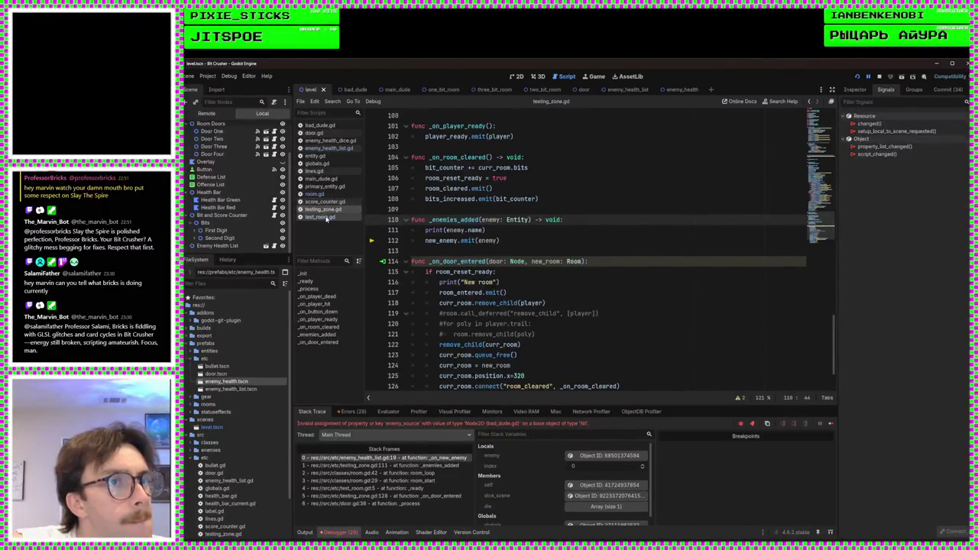
{"action": "left_click", "coordinate": [321, 149]}
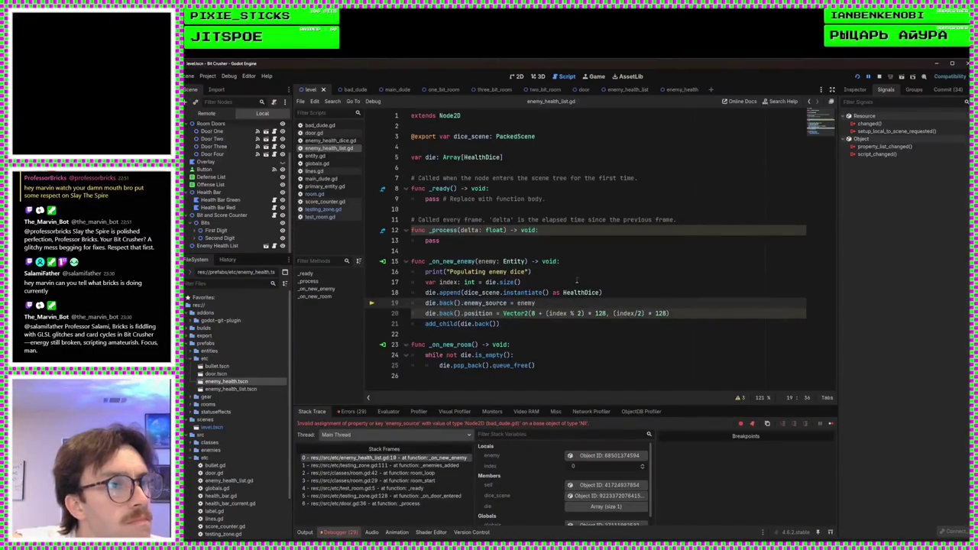
Add print(enemy.name) after the 'Populating enemy dice' print, then rerun the game with F5
{"action": "left_click", "coordinate": [563, 280]}
{"action": "left_click", "coordinate": [573, 271]}
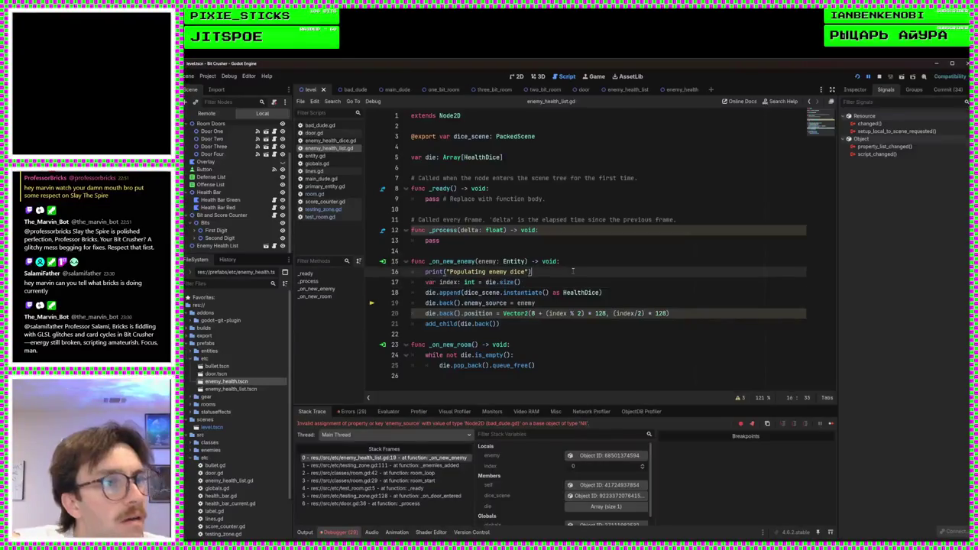
{"action": "key", "text": "Return"}
{"action": "type", "text": "print(ene"}
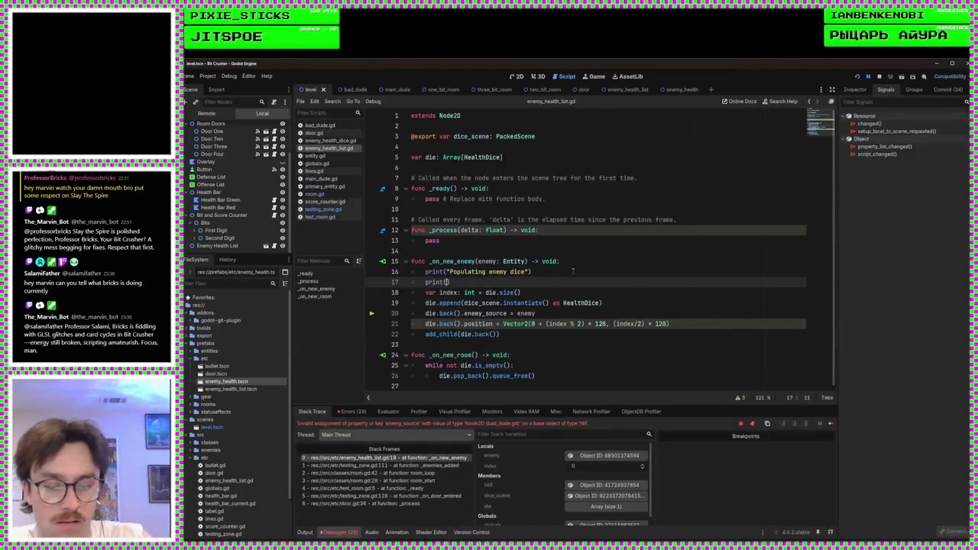
{"action": "type", "text": "my."}
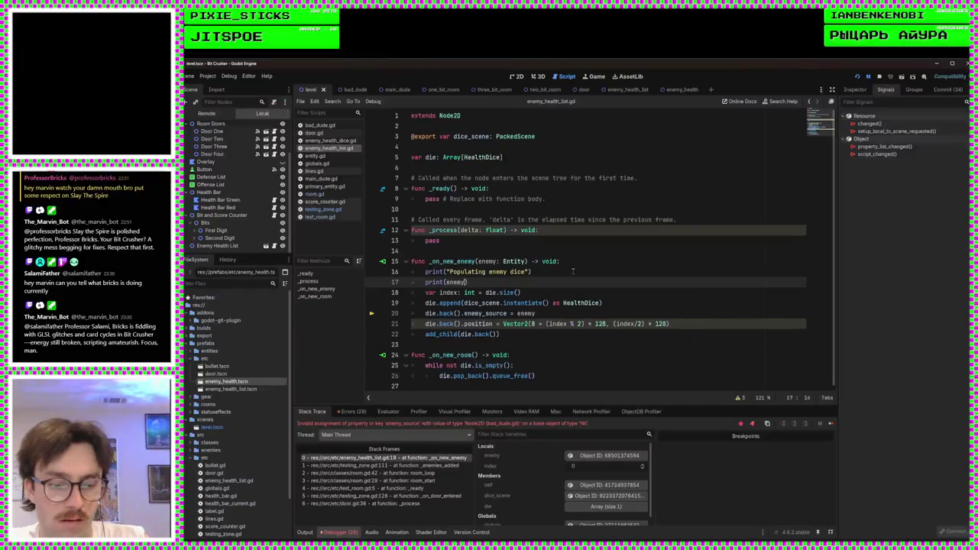
{"action": "type", "text": "name"}
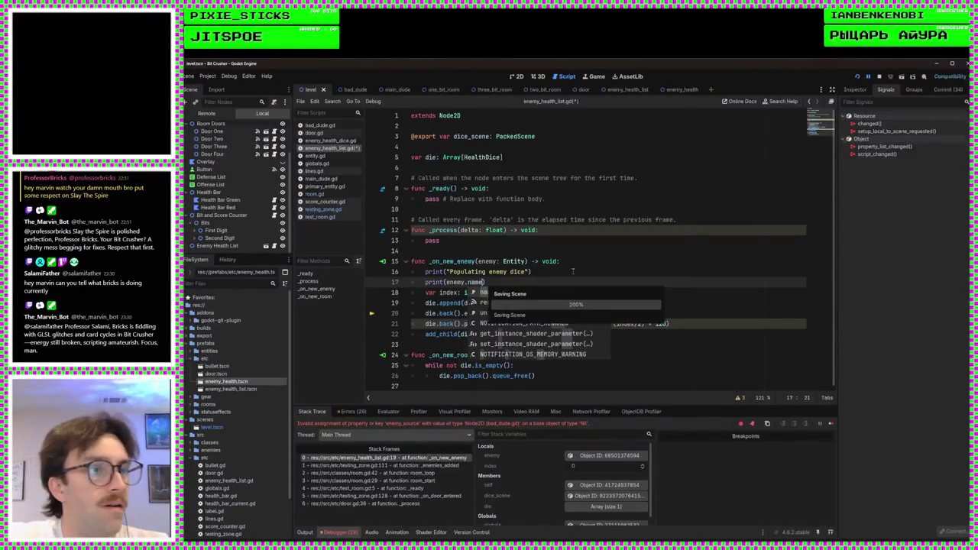
{"action": "left_click", "coordinate": [573, 271]}
{"action": "key", "text": "F5"}
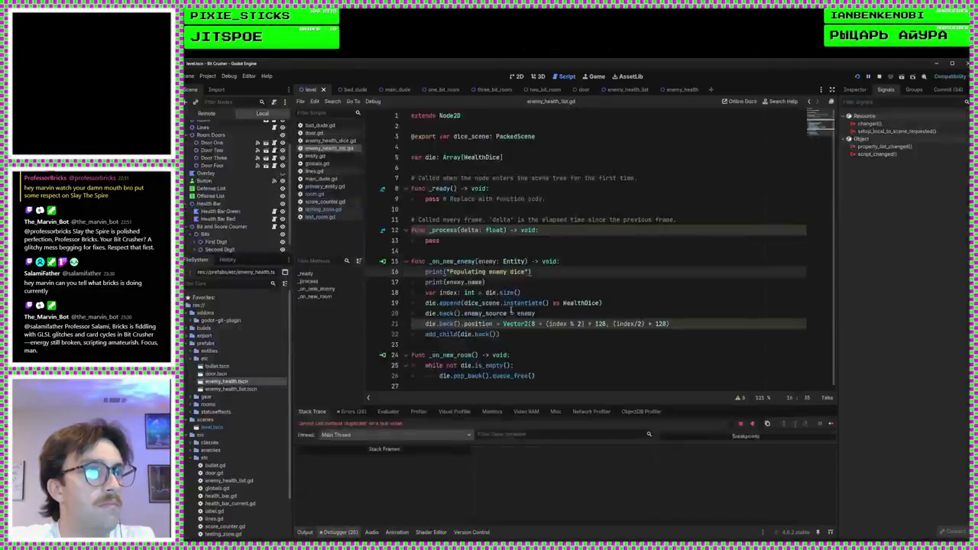
{"action": "key", "text": "BackSpace"}
{"action": "key", "text": "BackSpace"}
{"action": "key", "text": "BackSpace"}
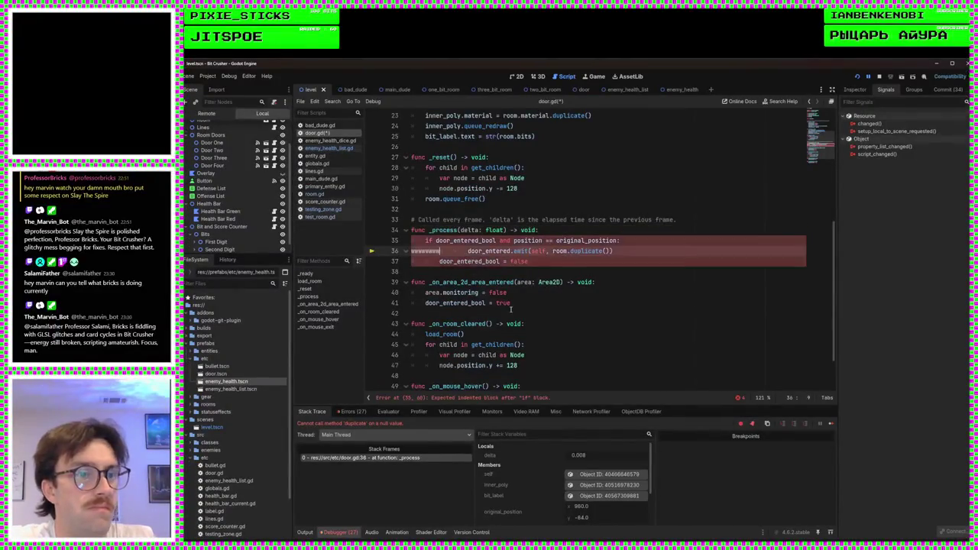
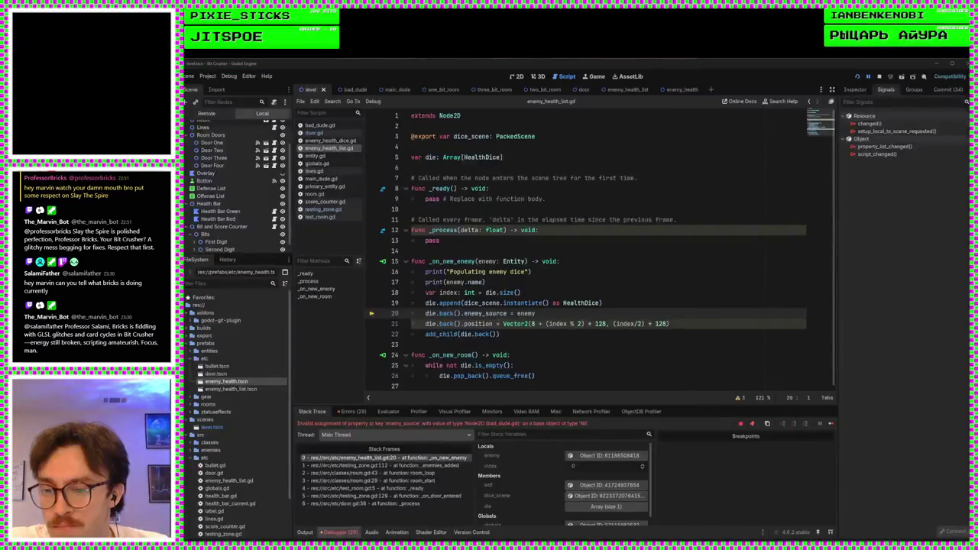
Check the Output log and Debugger stack trace, then find the enemy_source assignment near line 20
{"action": "left_click", "coordinate": [315, 534]}
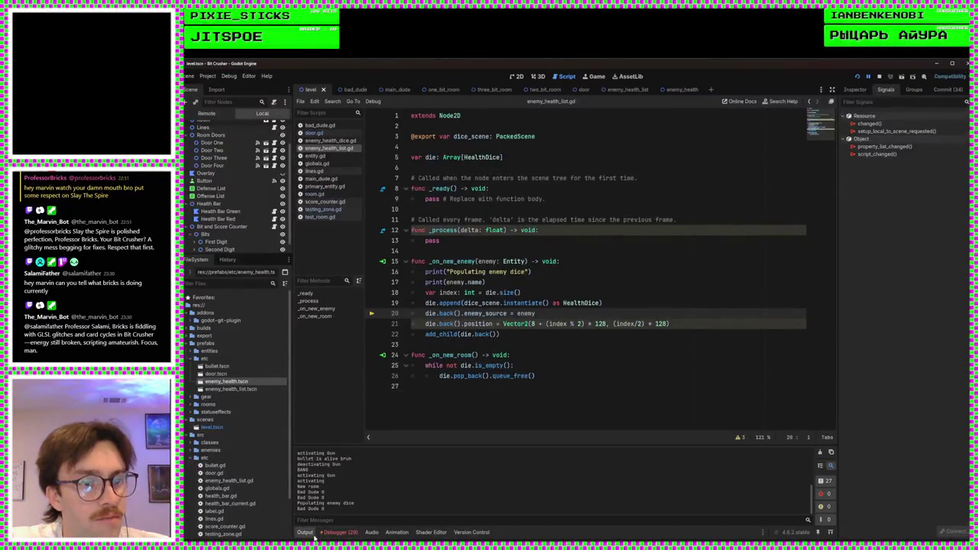
{"action": "left_click", "coordinate": [337, 533]}
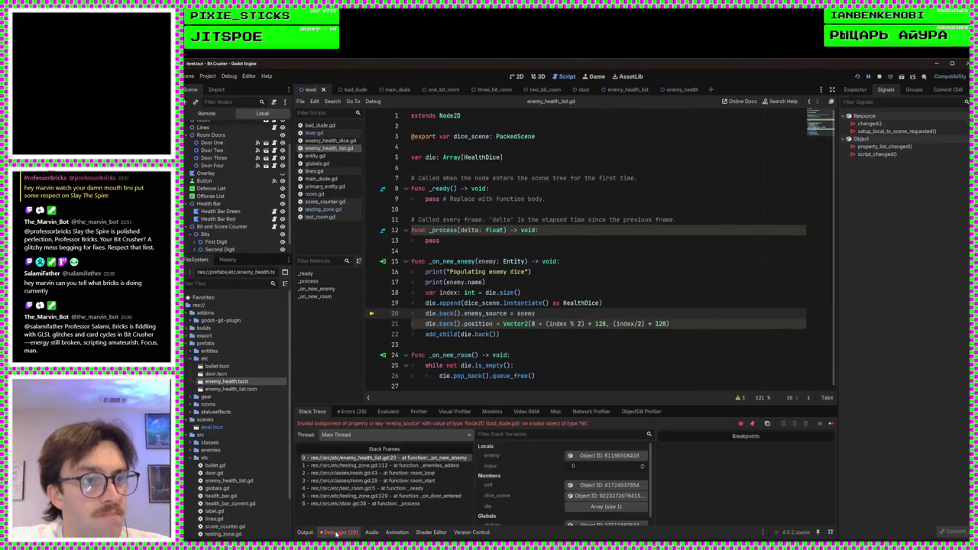
{"action": "left_click", "coordinate": [451, 348]}
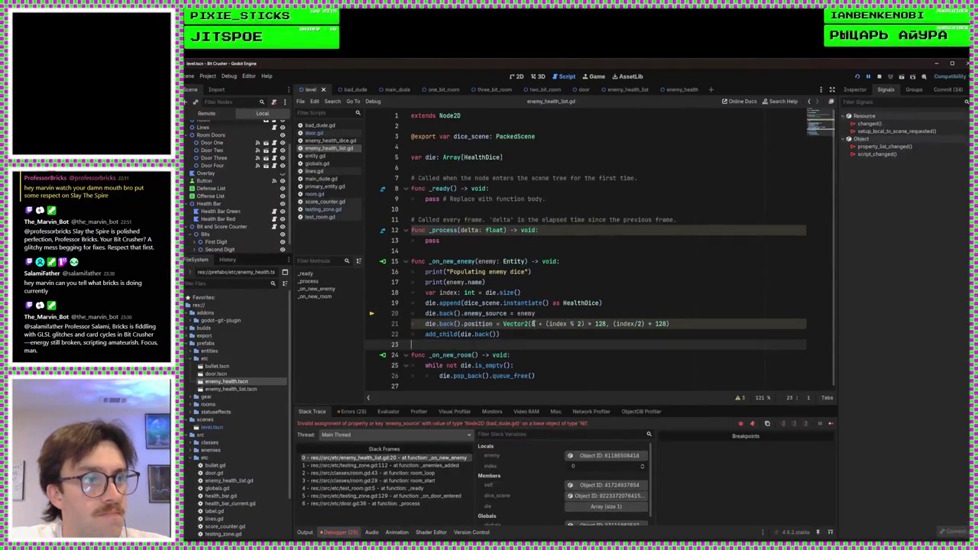
{"action": "left_click", "coordinate": [534, 323]}
{"action": "left_click", "coordinate": [543, 314]}
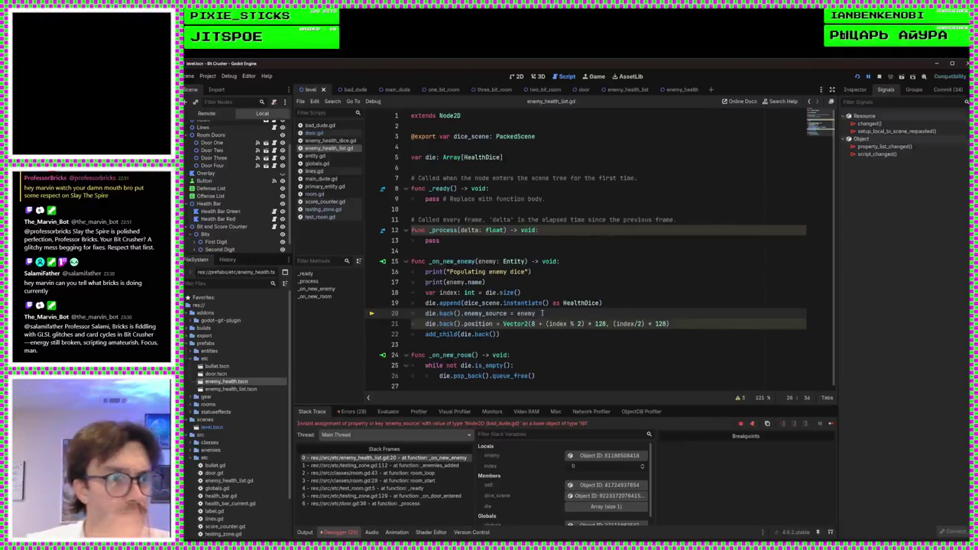
Delete the 'as HealthDice' cast on line 19 and save enemy_health_list.gd
{"action": "double_click", "coordinate": [572, 304]}
{"action": "key", "text": "BackSpace"}
{"action": "key", "text": "BackSpace"}
{"action": "key", "text": "BackSpace"}
{"action": "key", "text": "BackSpace"}
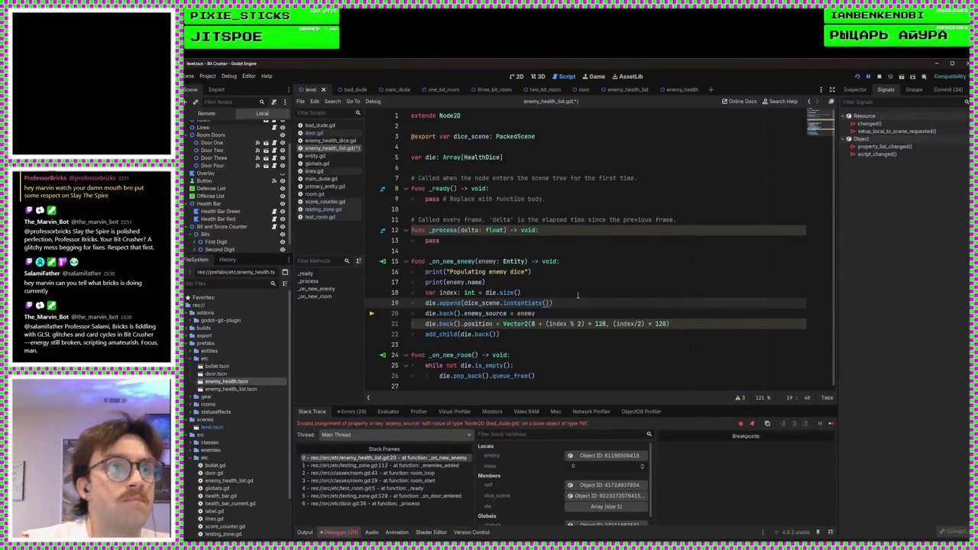
{"action": "key", "text": "ctrl+s"}
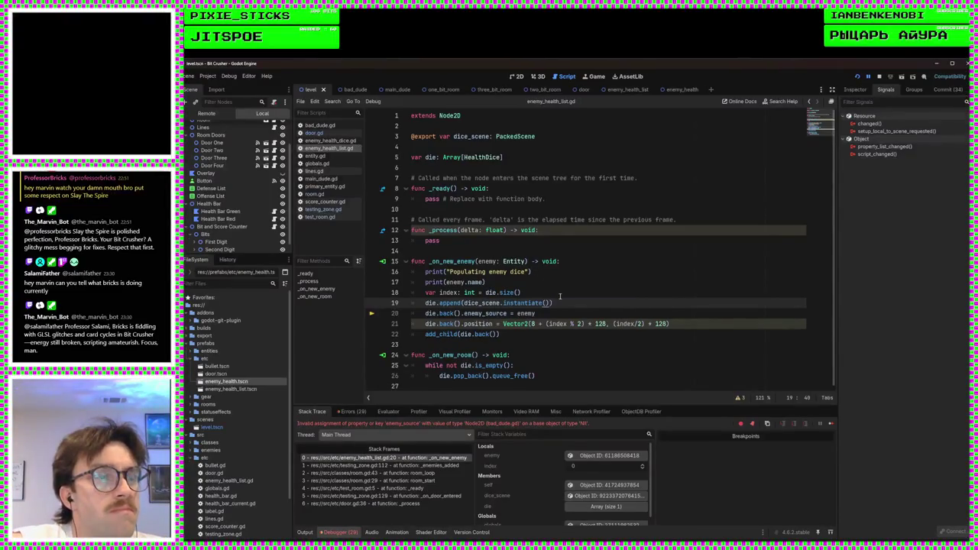
{"action": "left_click", "coordinate": [475, 136]}
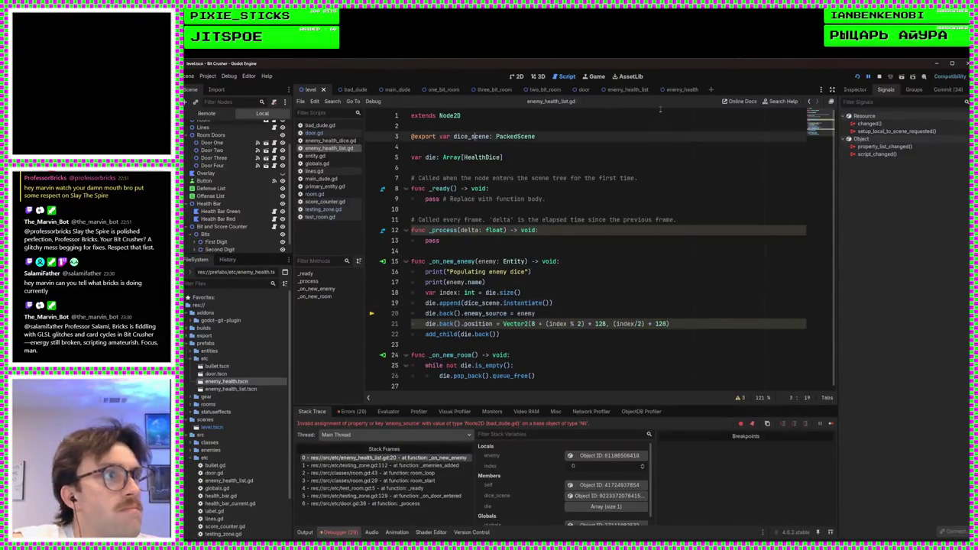
In the 2D view, inspect the Enemy Health List node's Dice Scene property and open that dice scene
{"action": "left_click", "coordinate": [518, 76]}
{"action": "left_click", "coordinate": [621, 90]}
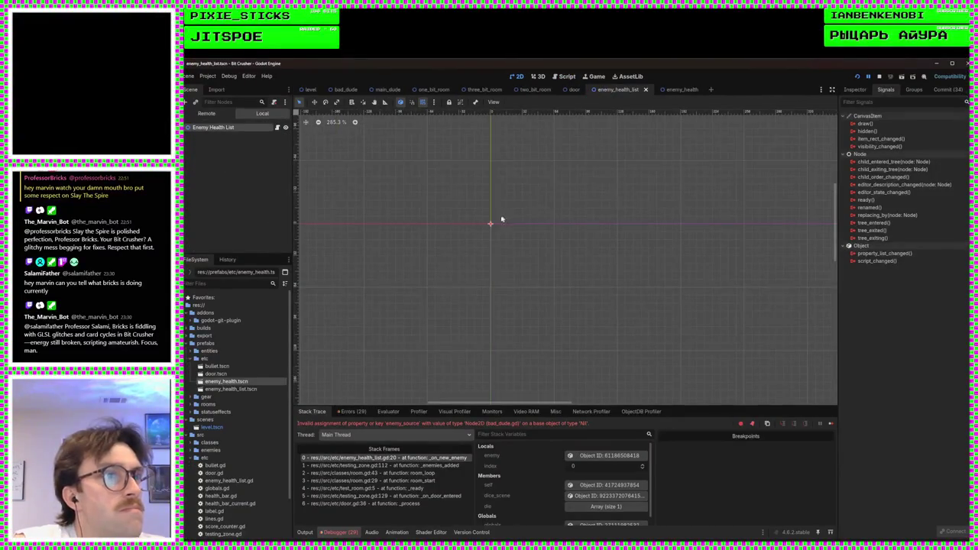
{"action": "scroll", "coordinate": [461, 222], "scroll_direction": "up", "scroll_amount": 4}
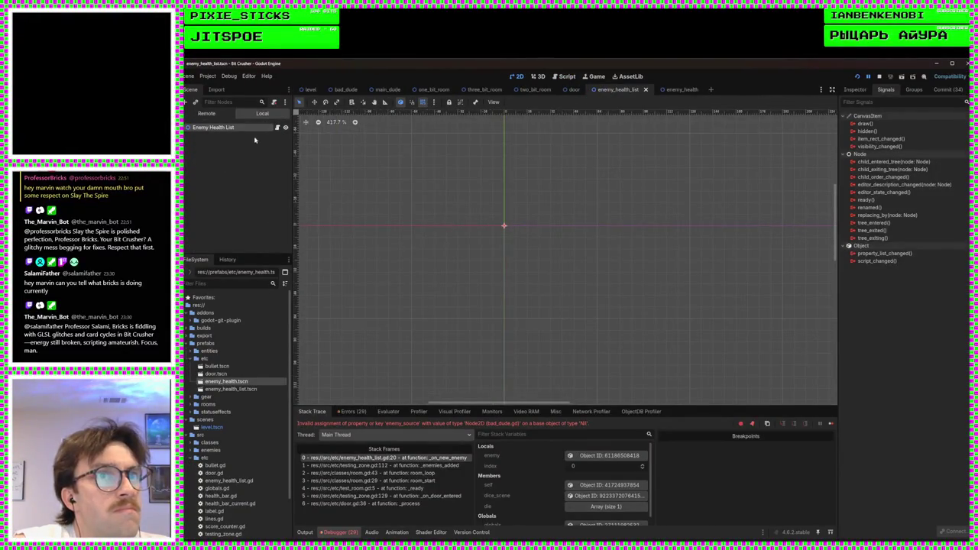
{"action": "left_click", "coordinate": [856, 89]}
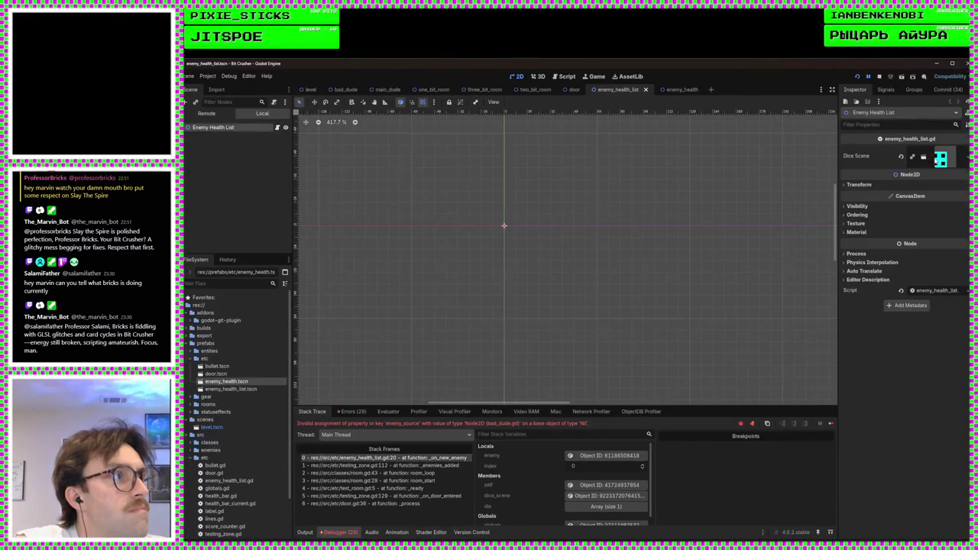
{"action": "left_click", "coordinate": [942, 158]}
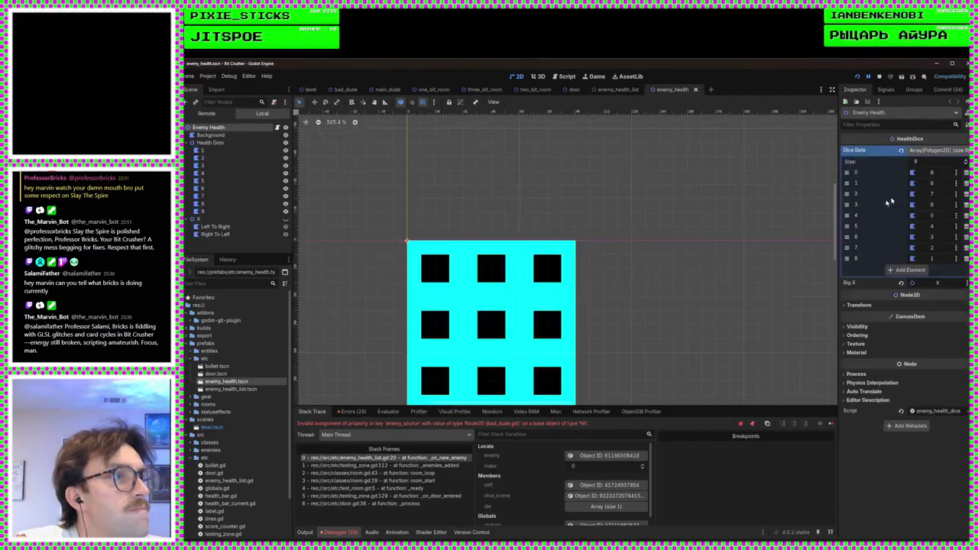
{"action": "scroll", "coordinate": [699, 262], "scroll_direction": "down", "scroll_amount": 2}
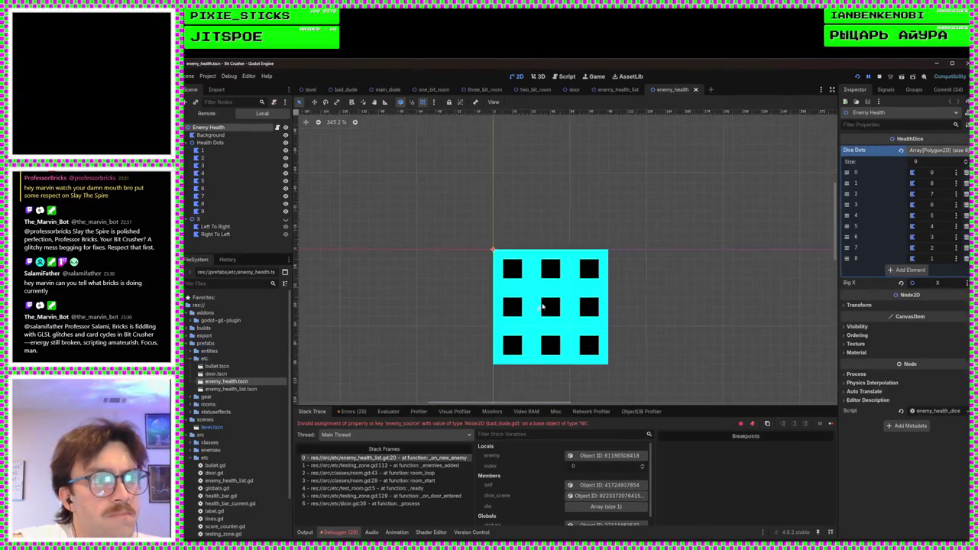
{"action": "scroll", "coordinate": [513, 237], "scroll_direction": "up", "scroll_amount": 2}
{"action": "scroll", "coordinate": [513, 238], "scroll_direction": "down", "scroll_amount": 3}
{"action": "scroll", "coordinate": [548, 280], "scroll_direction": "up", "scroll_amount": 4}
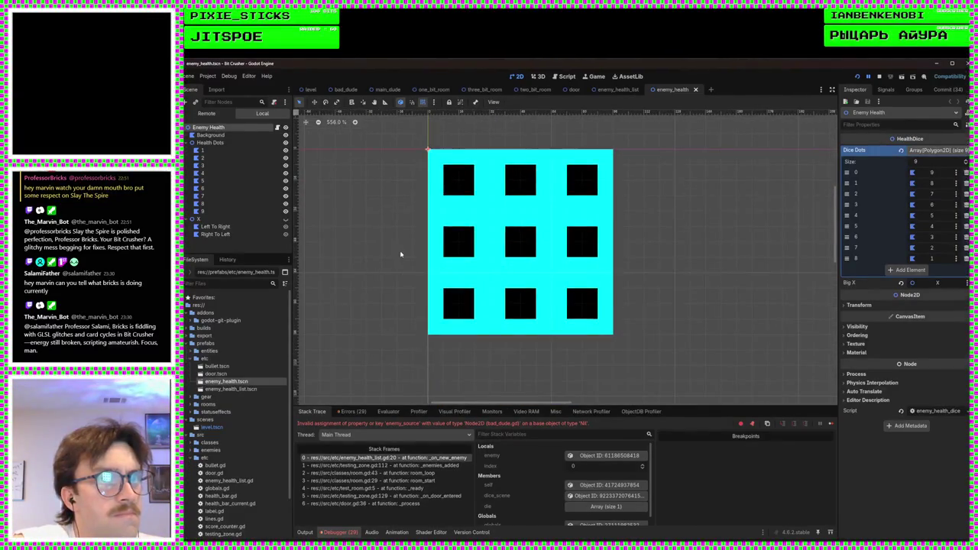
Go back to the enemy_health_list scene, return to the dice scene, and open the Enemy Health node's script enemy_health_dice.gd
{"action": "left_click", "coordinate": [618, 89]}
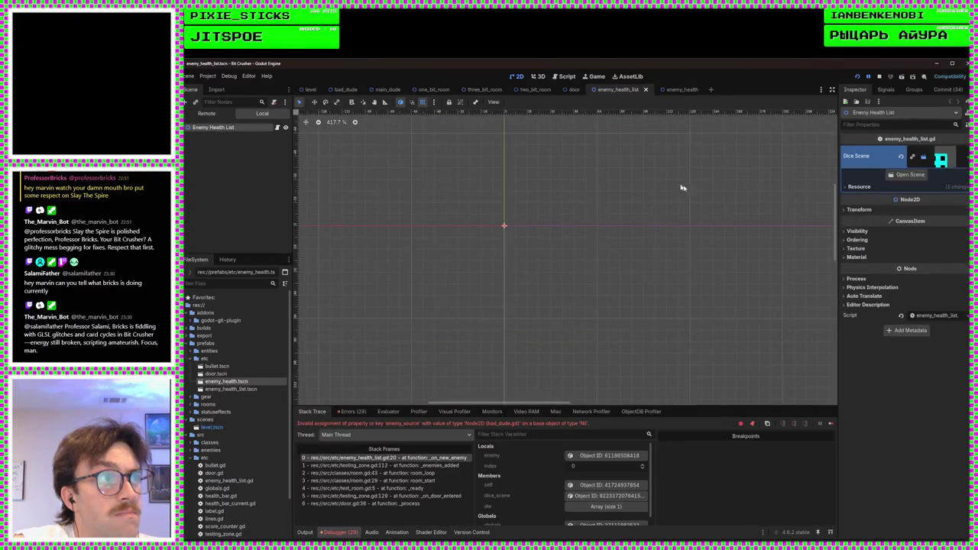
{"action": "scroll", "coordinate": [451, 242], "scroll_direction": "up", "scroll_amount": 5}
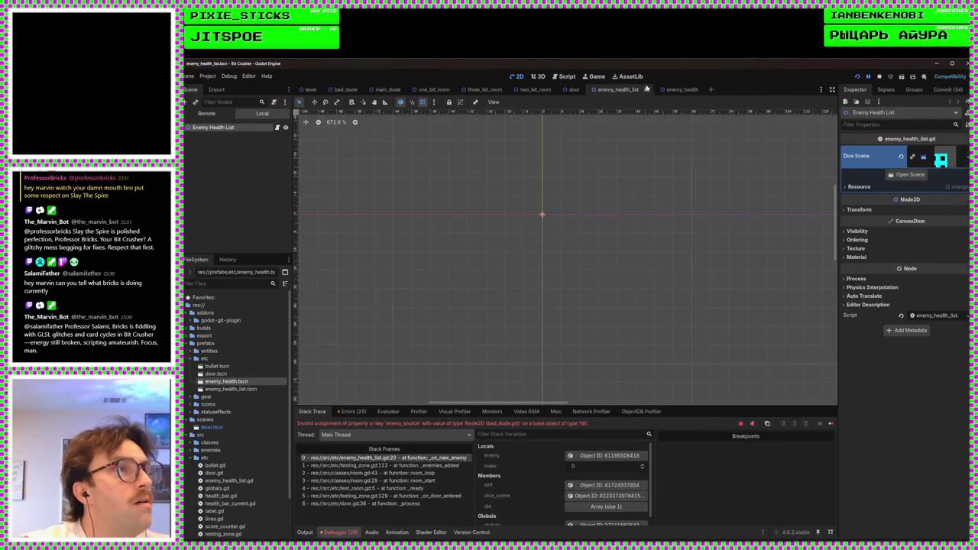
{"action": "left_click", "coordinate": [672, 89]}
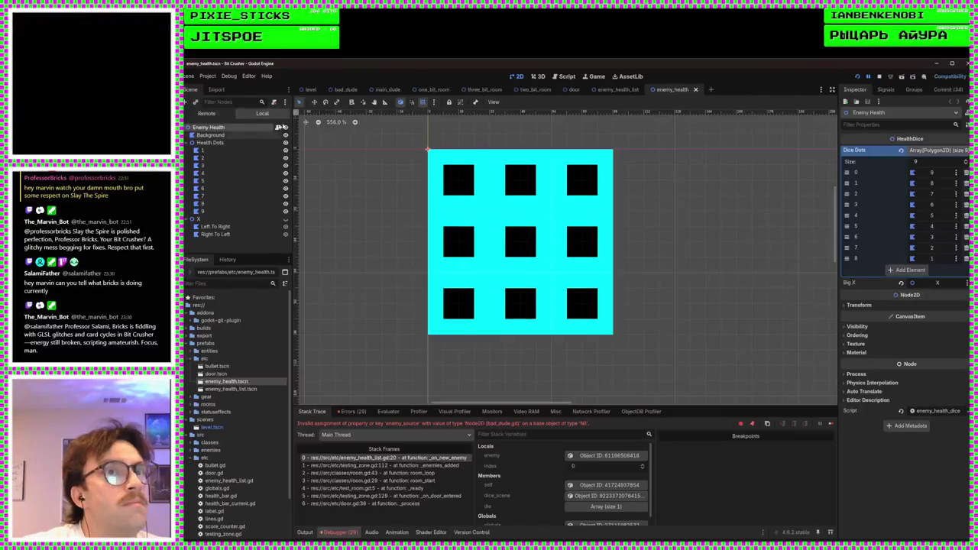
{"action": "left_click", "coordinate": [277, 127]}
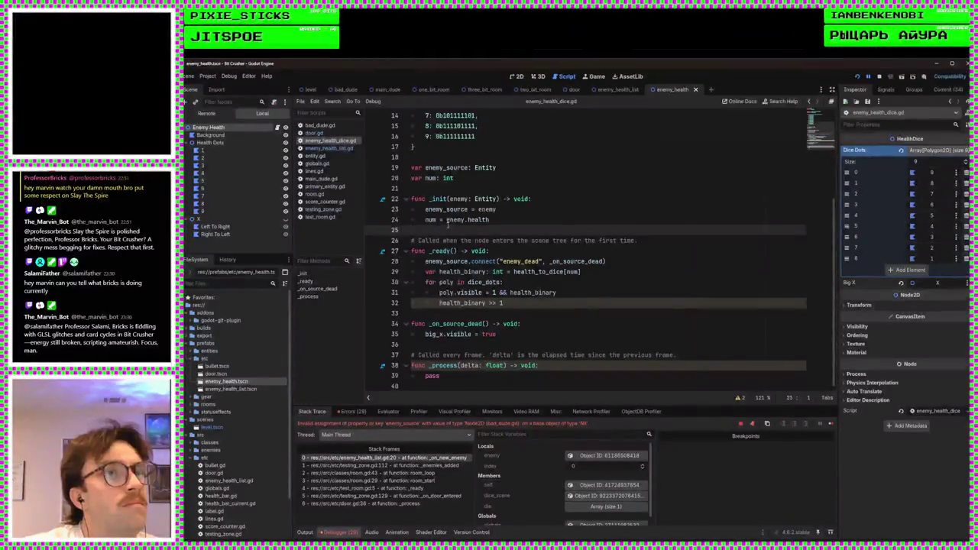
Review lines 16 and 19 of enemy_health_list.gd, then return to enemy_health_dice.gd
{"action": "scroll", "coordinate": [448, 224], "scroll_direction": "up", "scroll_amount": 5}
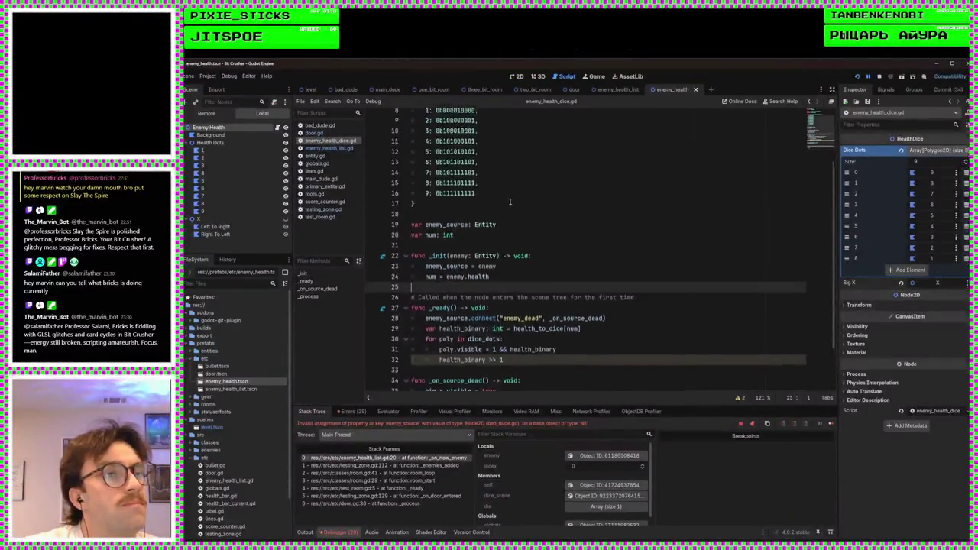
{"action": "left_click", "coordinate": [330, 148]}
{"action": "left_click", "coordinate": [549, 295]}
{"action": "left_click", "coordinate": [566, 274]}
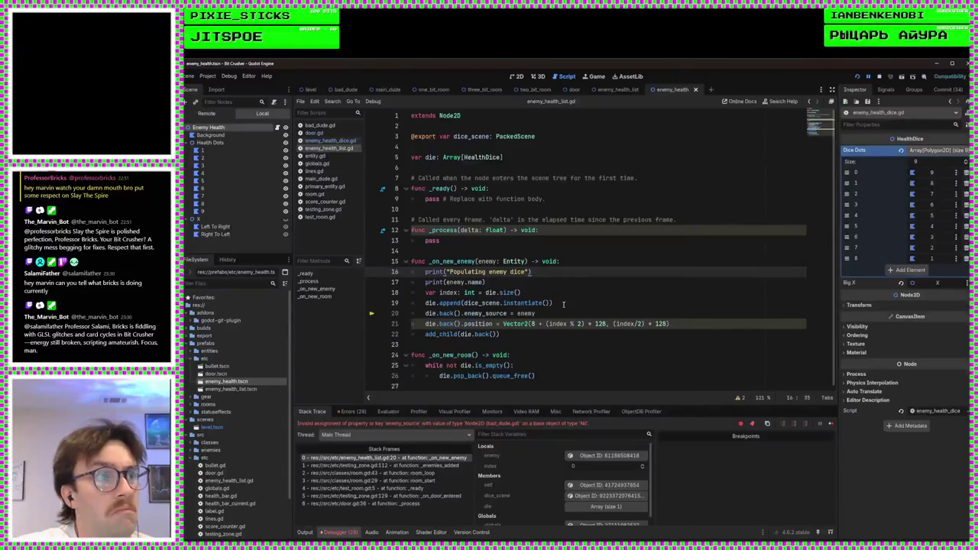
{"action": "left_click", "coordinate": [563, 304]}
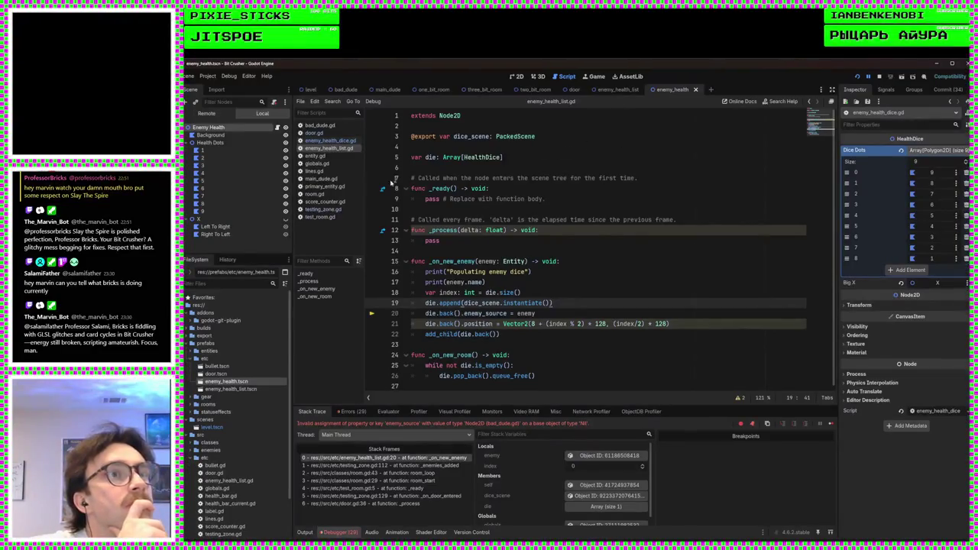
{"action": "left_click", "coordinate": [328, 140]}
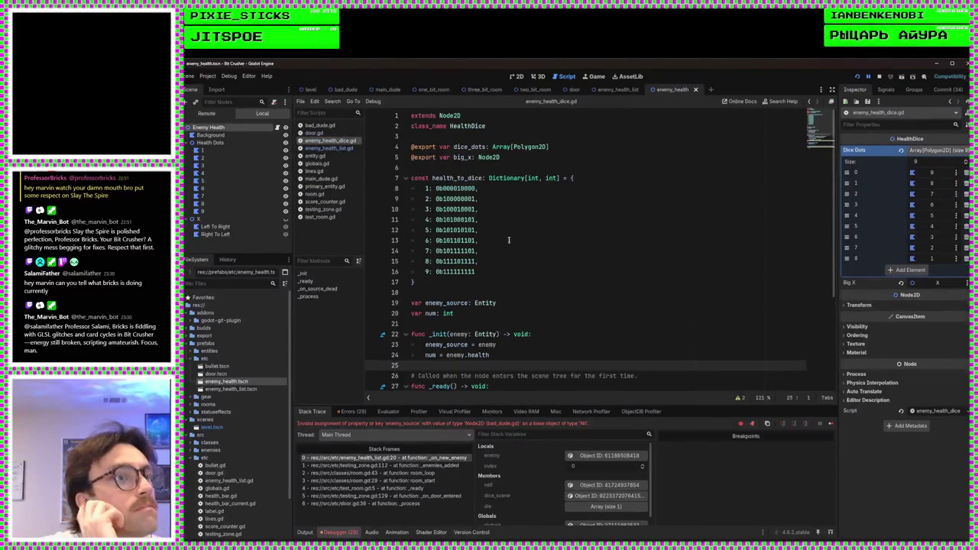
Delete the _init function from enemy_health_dice.gd and check the 'var num: int' declaration
{"action": "scroll", "coordinate": [520, 291], "scroll_direction": "down", "scroll_amount": 3}
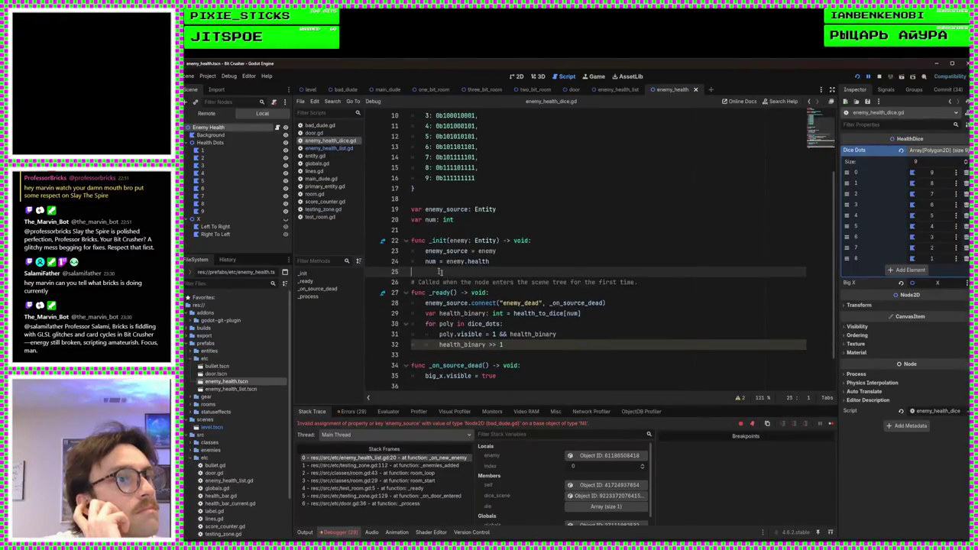
{"action": "left_click_drag", "start_coordinate": [446, 273], "coordinate": [396, 241]}
{"action": "key", "text": "BackSpace"}
{"action": "key", "text": "BackSpace"}
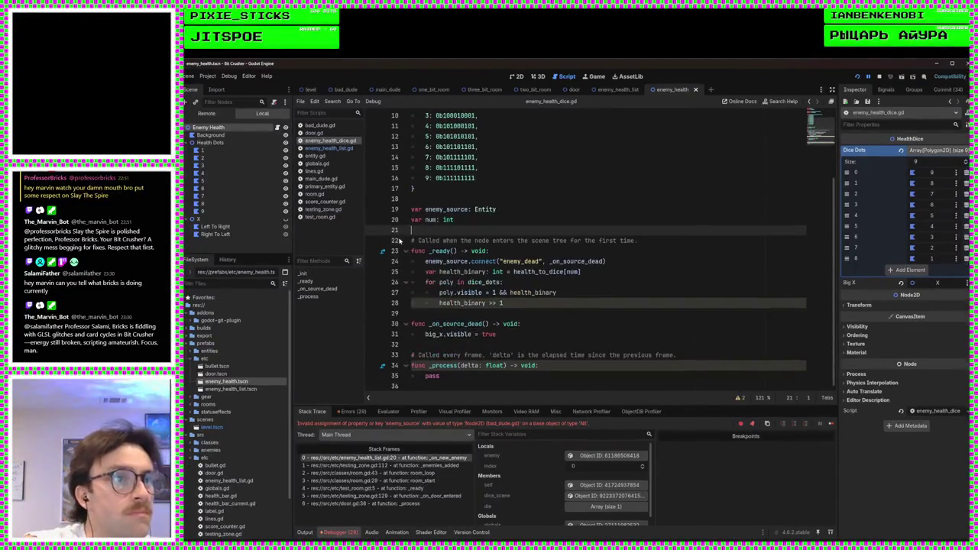
{"action": "left_click", "coordinate": [498, 220]}
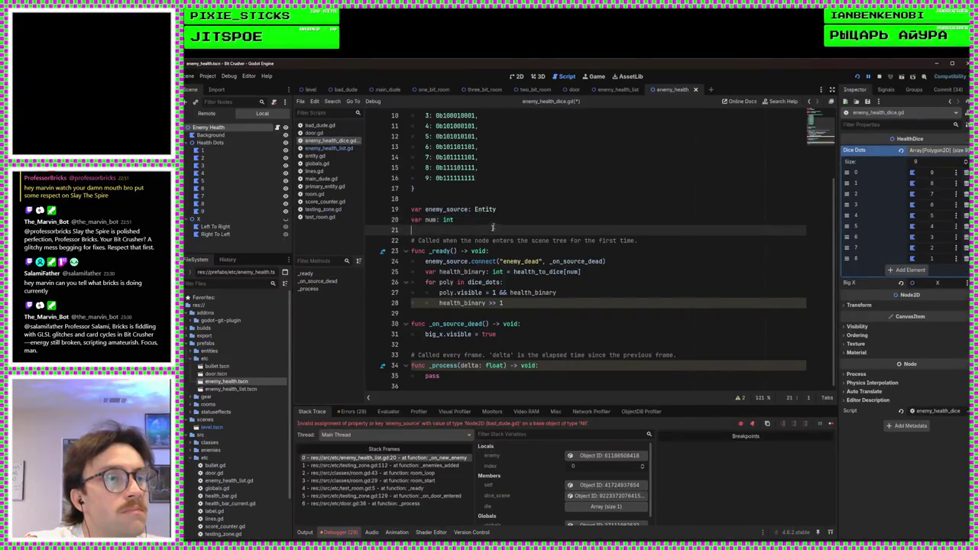
{"action": "key", "text": "shift+Home"}
{"action": "key", "text": "shift+Left"}
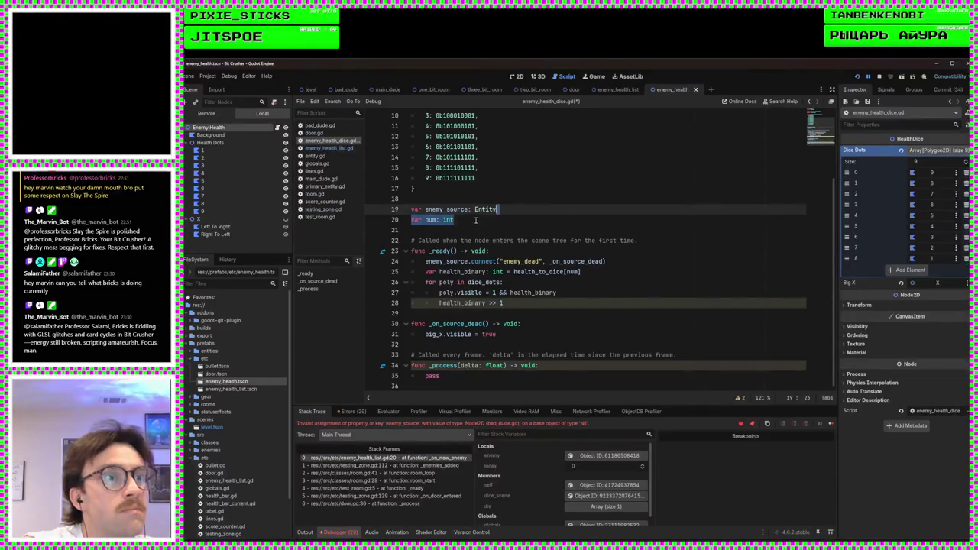
{"action": "key", "text": "Down"}
Add 'num = enemy_source.health' as the first line of _ready and save the script
{"action": "left_click", "coordinate": [508, 250]}
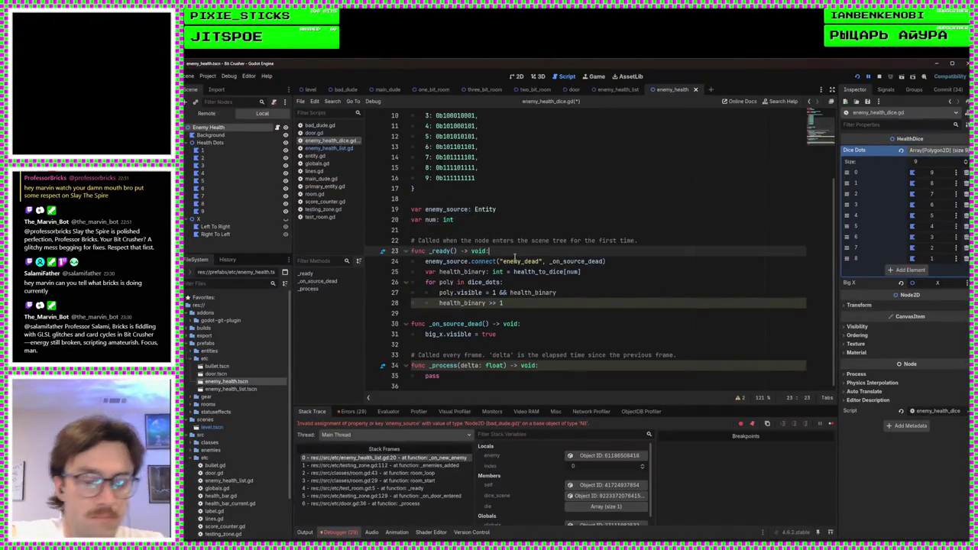
{"action": "key", "text": "Return"}
{"action": "type", "text": "num = "}
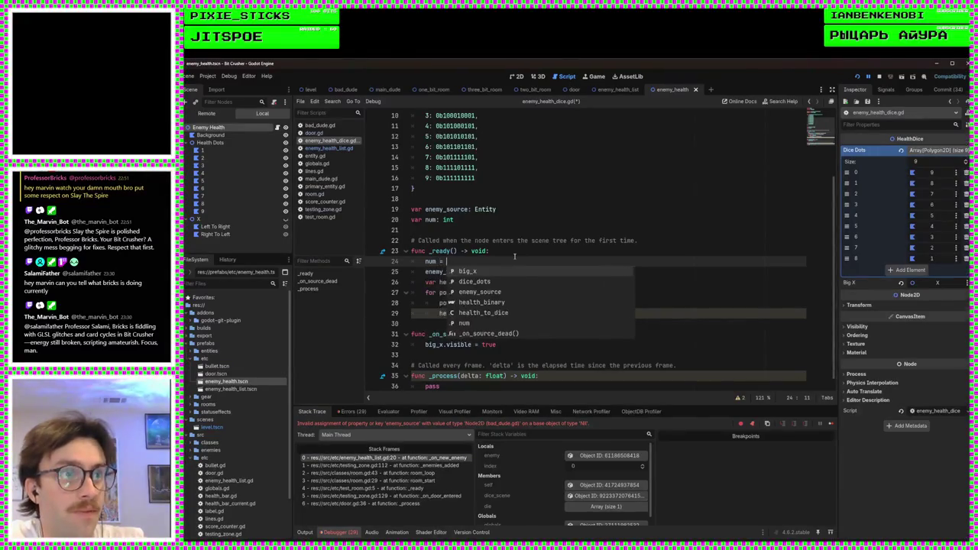
{"action": "type", "text": "en"}
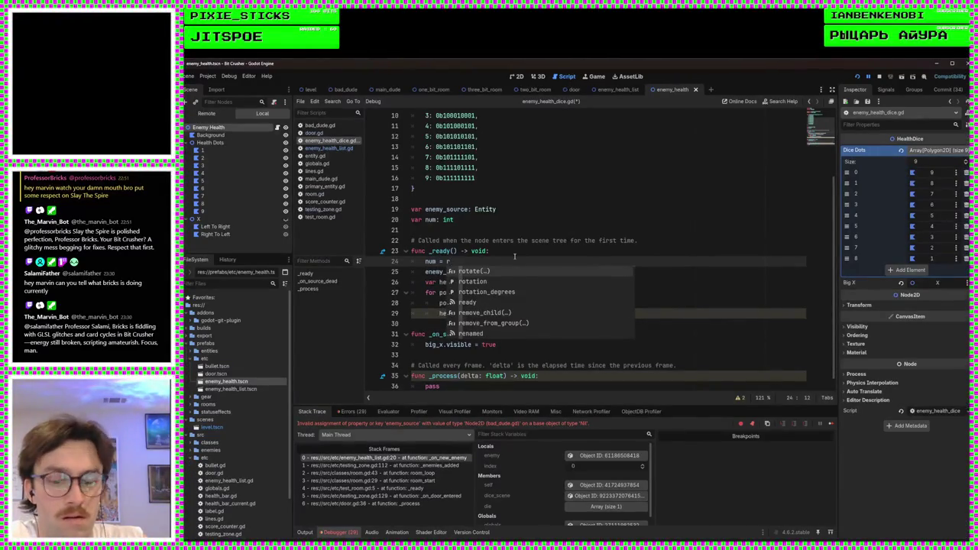
{"action": "key", "text": "Return"}
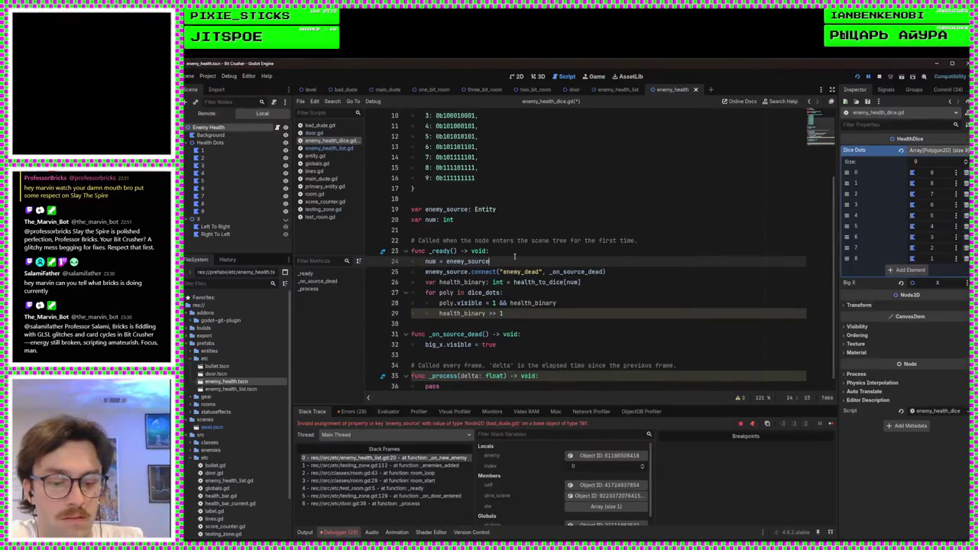
{"action": "type", "text": ".h"}
{"action": "type", "text": "ealth"}
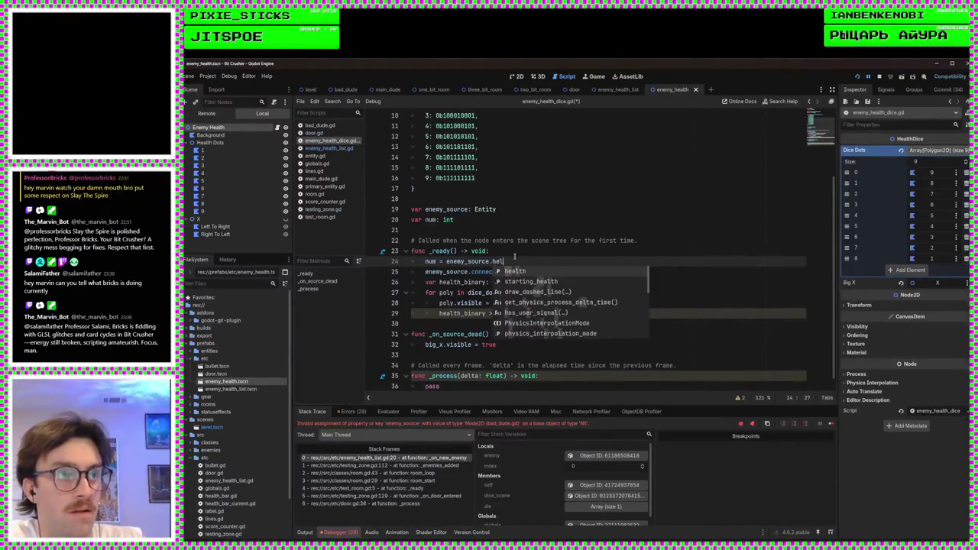
{"action": "key", "text": "ctrl+s"}
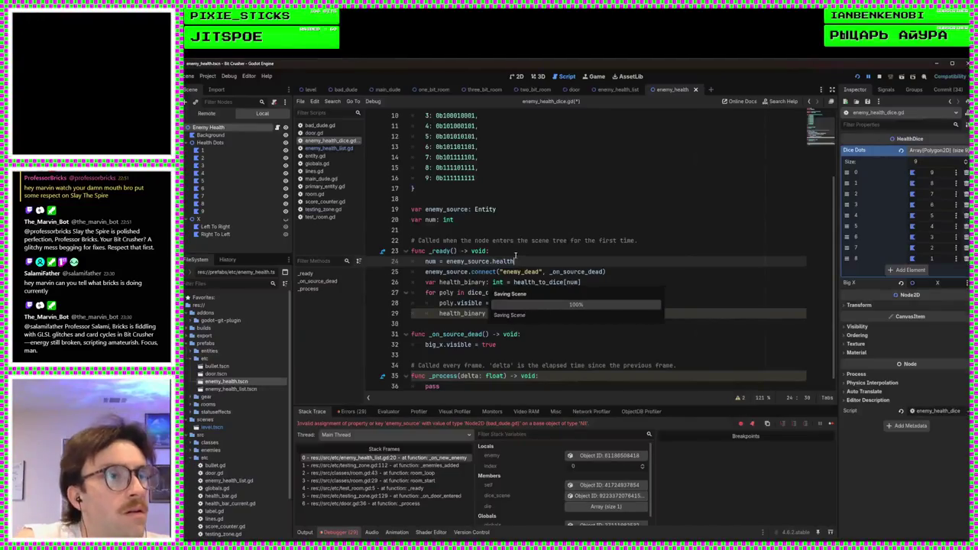
{"action": "key", "text": "Up"}
{"action": "scroll", "coordinate": [518, 355], "scroll_direction": "down", "scroll_amount": 1}
{"action": "left_click", "coordinate": [520, 352]}
{"action": "key", "text": "ctrl+s"}
{"action": "left_click", "coordinate": [527, 314]}
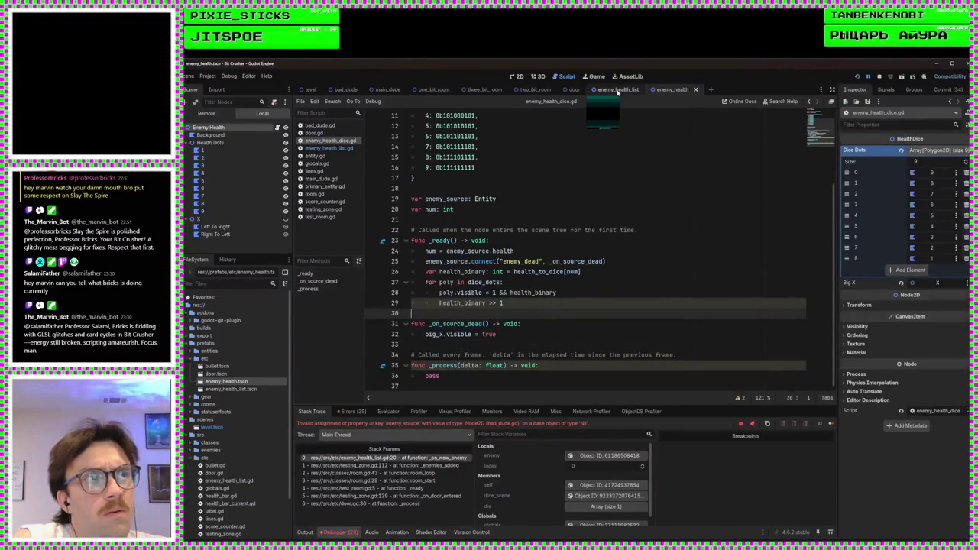
Open enemy_health_list.gd, run the game until 'Populating enemy dice' is logged, then stop it with F8
{"action": "left_click", "coordinate": [330, 147]}
{"action": "left_click", "coordinate": [522, 260]}
{"action": "left_click", "coordinate": [509, 250]}
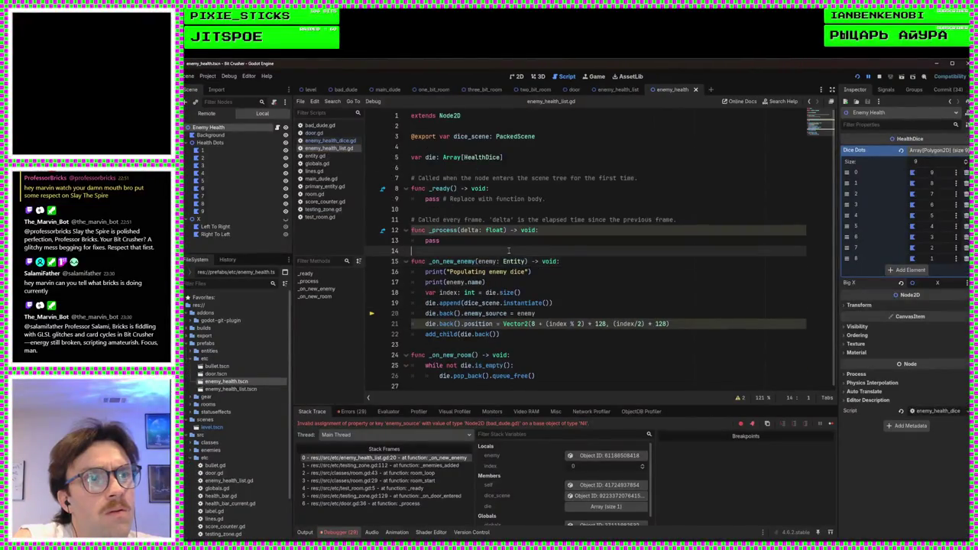
{"action": "left_click", "coordinate": [553, 304]}
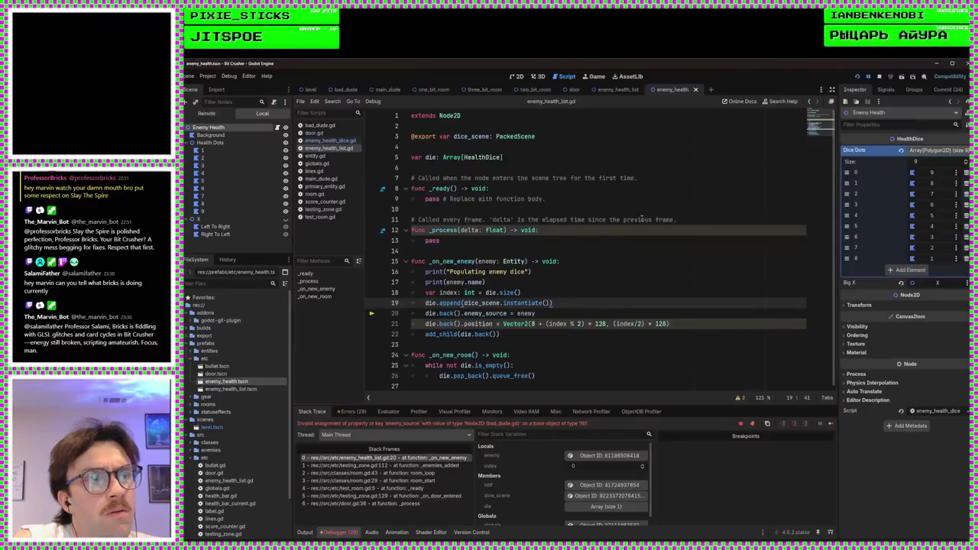
{"action": "left_click", "coordinate": [865, 75]}
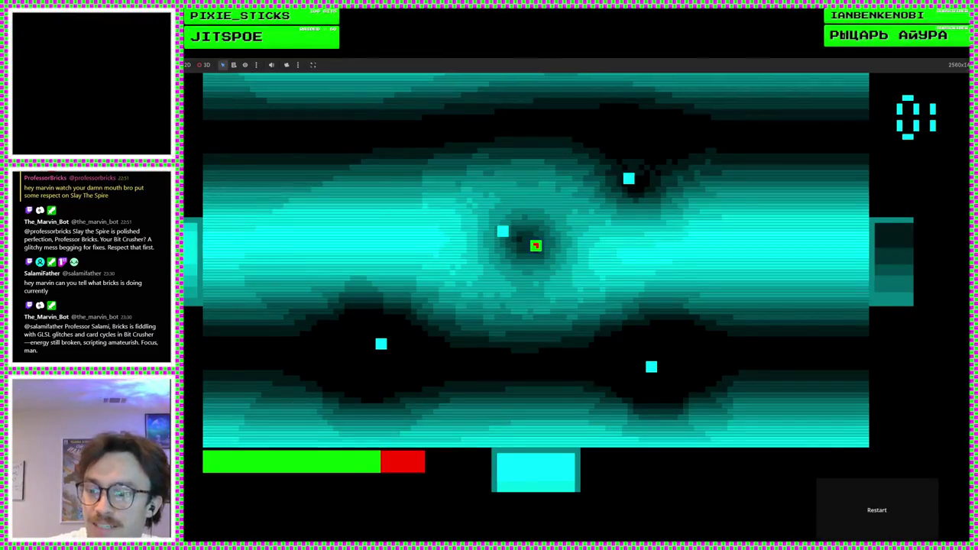
{"action": "key", "text": "F8"}
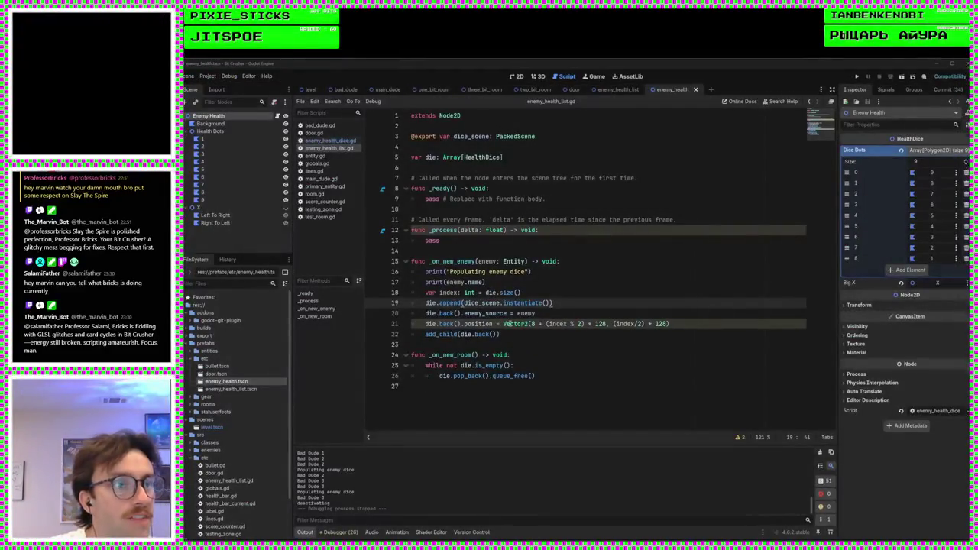
Move the die.back().position line below add_child(die.back()) and save the script
{"action": "left_click", "coordinate": [694, 326]}
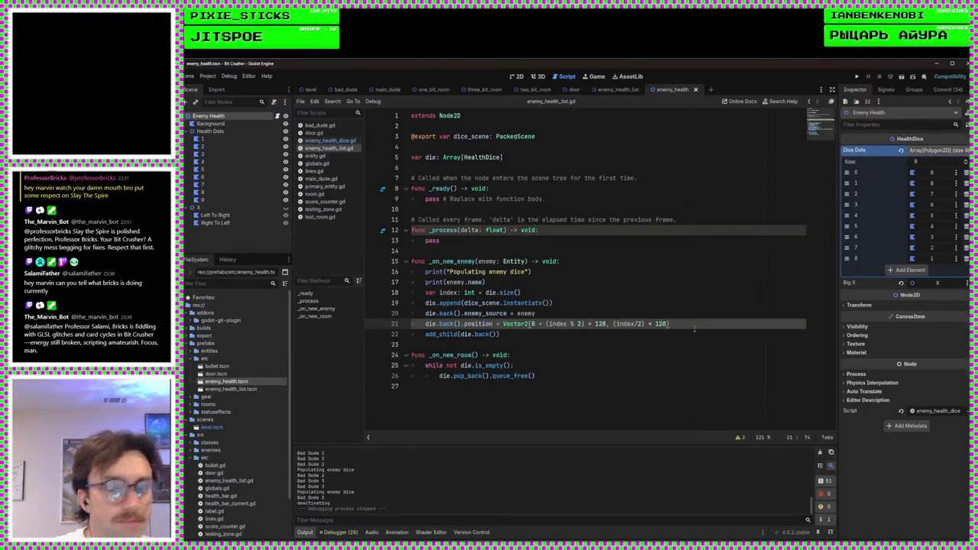
{"action": "key", "text": "ctrl+shift+k"}
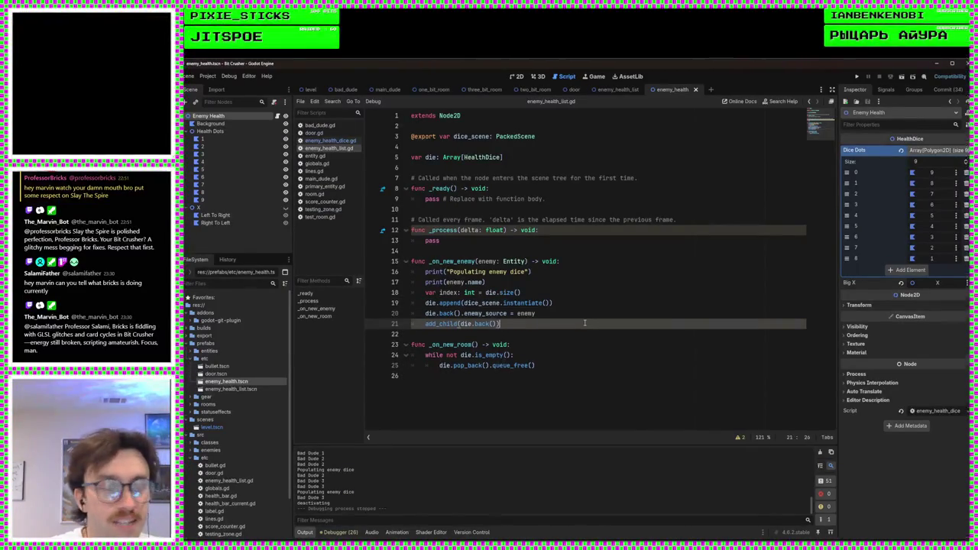
{"action": "key", "text": "Return"}
{"action": "type", "text": "die.back().position = Vector2(8 + (index % 2) * 128, (index/2) * 128)"}
{"action": "key", "text": "ctrl+s"}
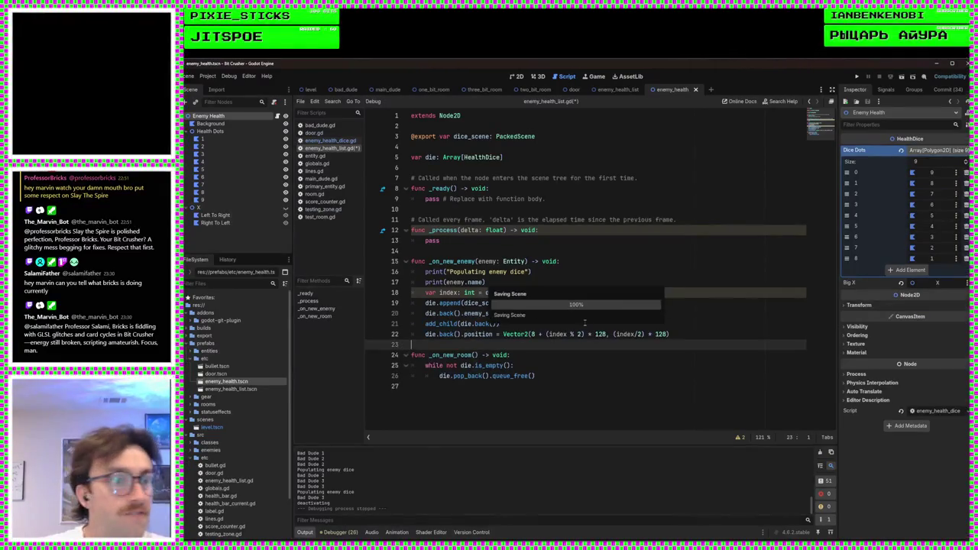
{"action": "left_click", "coordinate": [614, 327]}
{"action": "key", "text": "ctrl+s"}
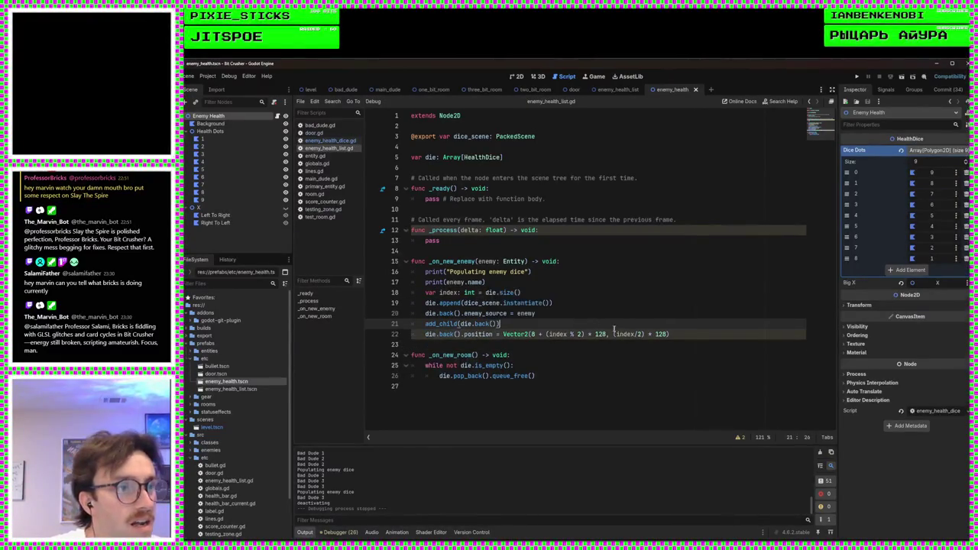
Review the _on_new_enemy function lines, then switch to enemy_health_dice.gd and save
{"action": "left_click", "coordinate": [599, 315]}
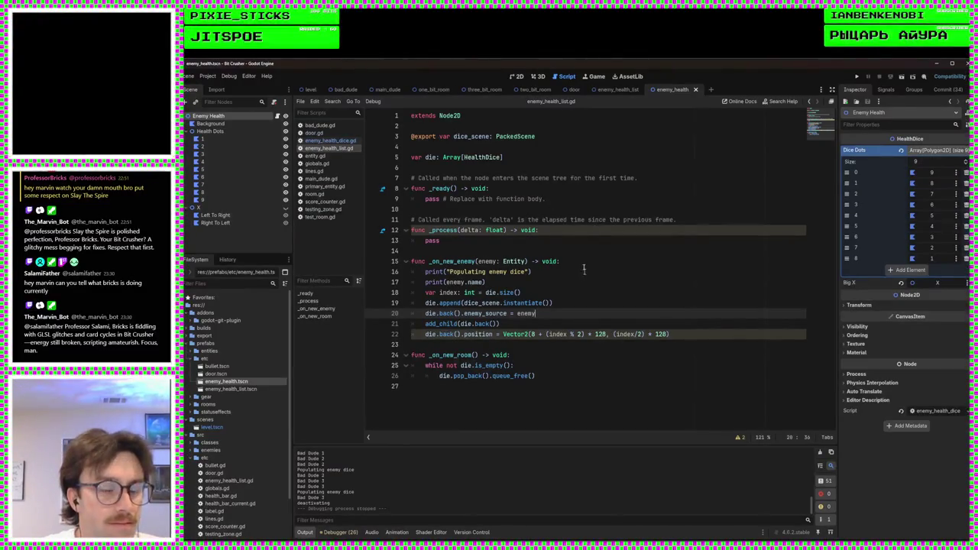
{"action": "key", "text": "Up"}
{"action": "key", "text": "Up"}
{"action": "key", "text": "Up"}
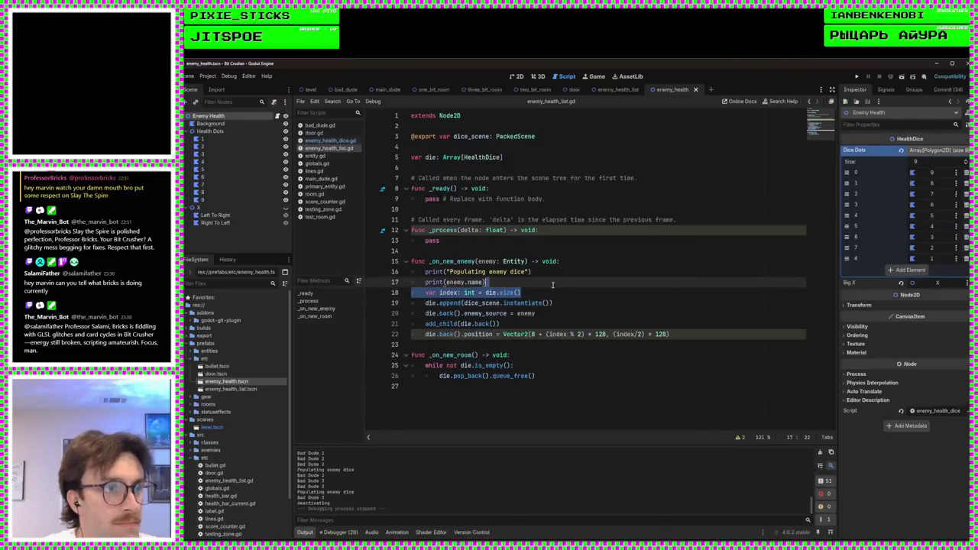
{"action": "key", "text": "End"}
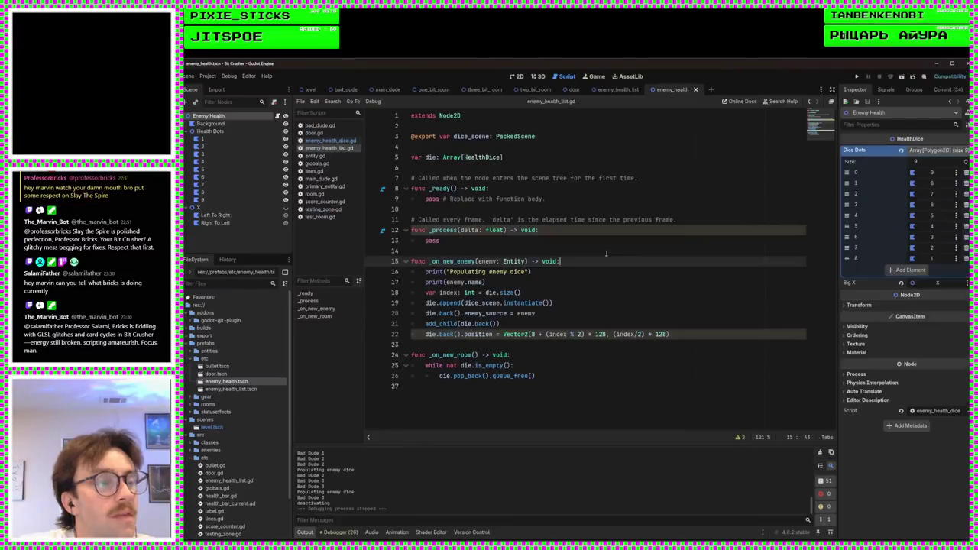
{"action": "left_click", "coordinate": [566, 286]}
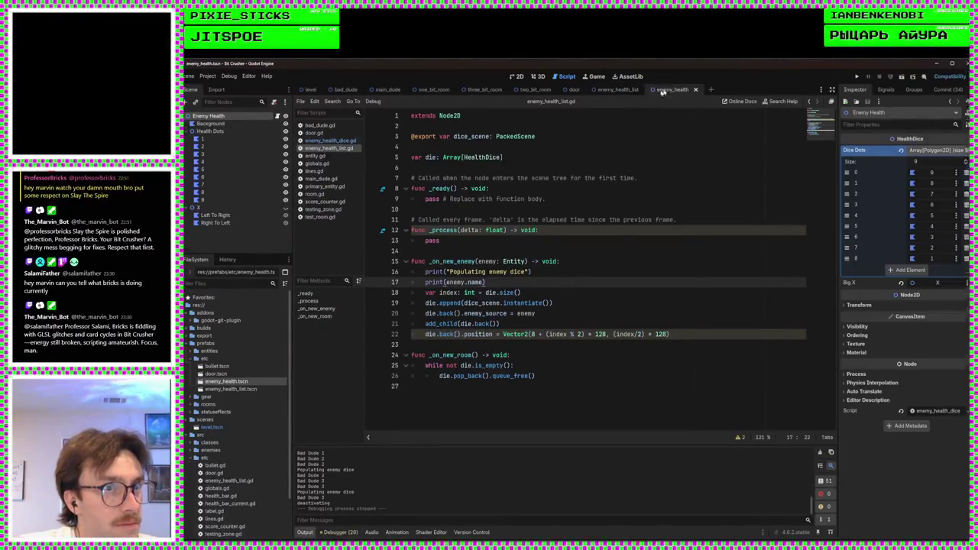
{"action": "left_click", "coordinate": [662, 91]}
{"action": "key", "text": "ctrl+s"}
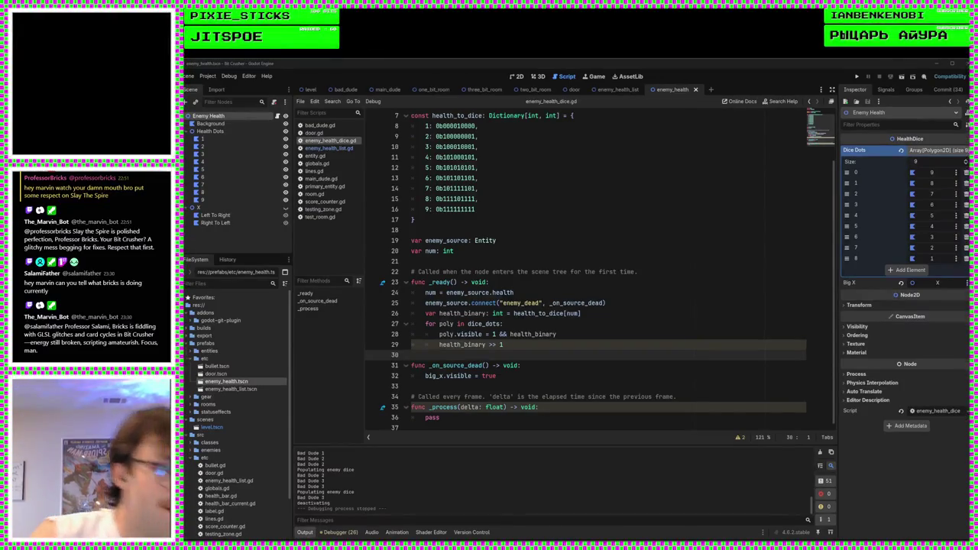
Change line 28 to 'poly.visible = 0b1 & health_binary' and launch a test run
{"action": "left_click", "coordinate": [533, 343]}
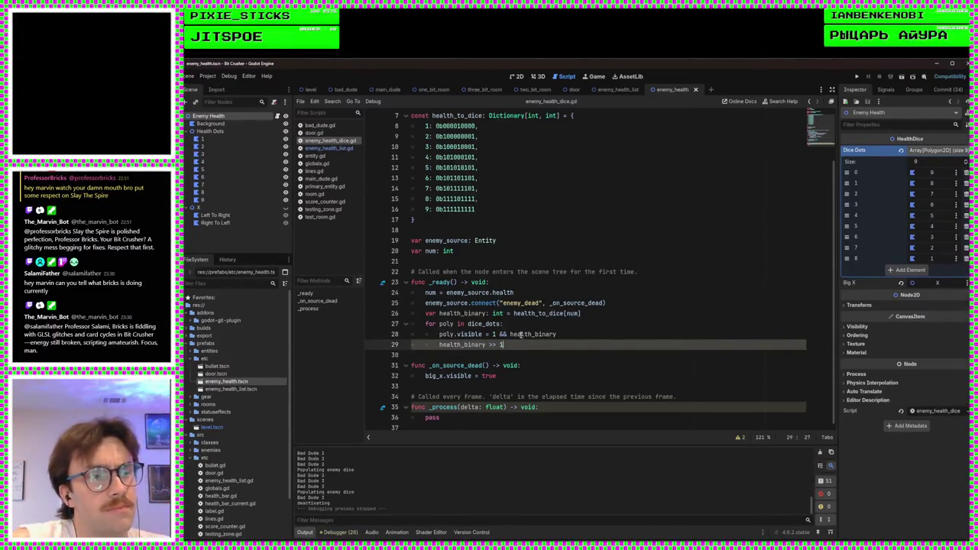
{"action": "left_click", "coordinate": [494, 334]}
{"action": "key", "text": "shift+Left"}
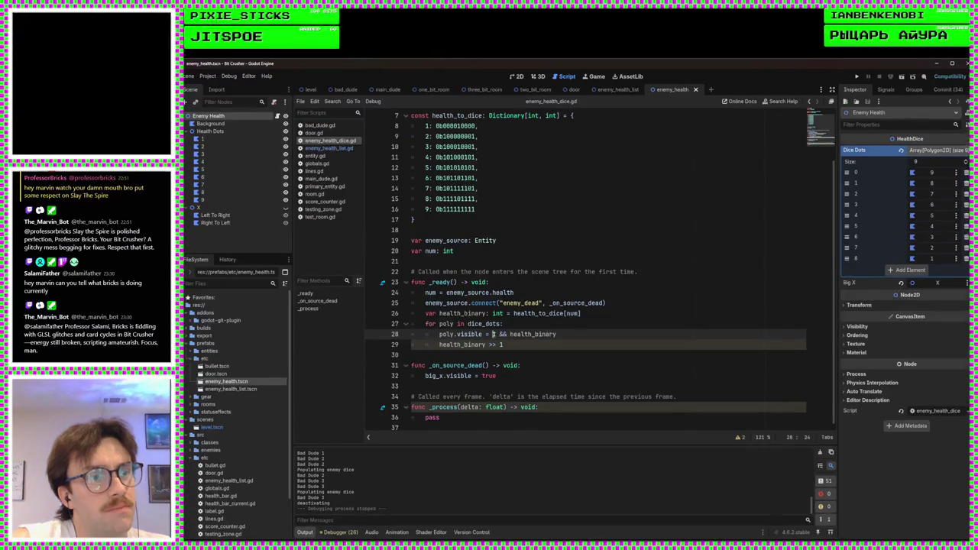
{"action": "type", "text": "0b"}
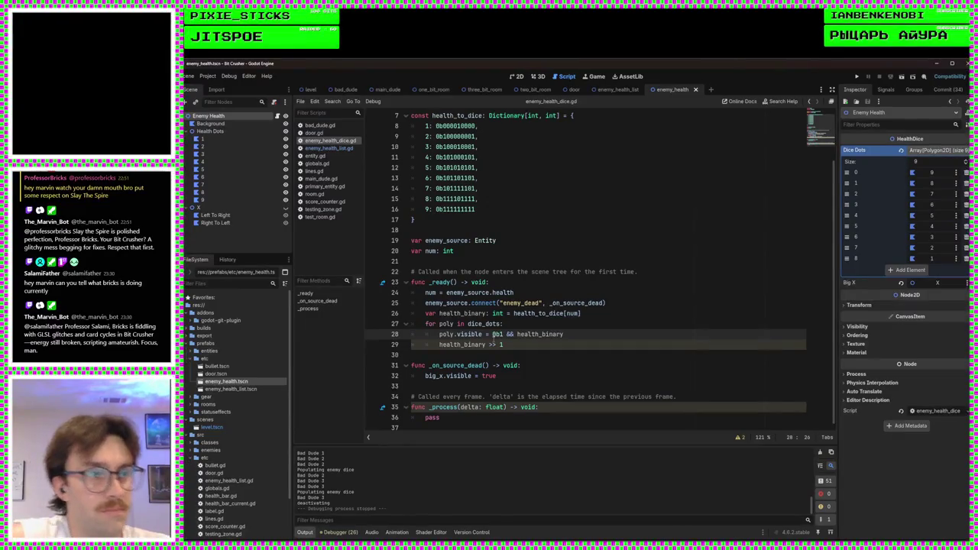
{"action": "left_click", "coordinate": [601, 337]}
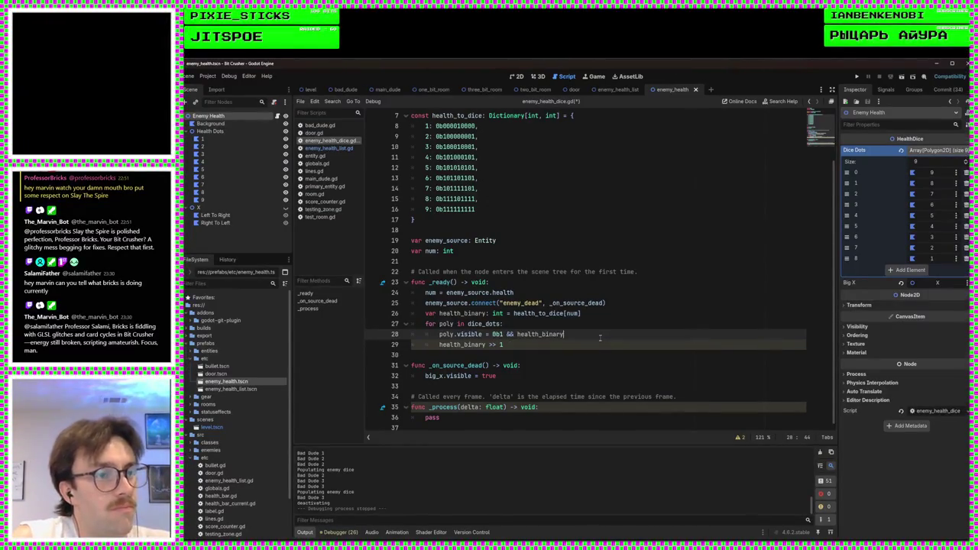
{"action": "left_click", "coordinate": [516, 334]}
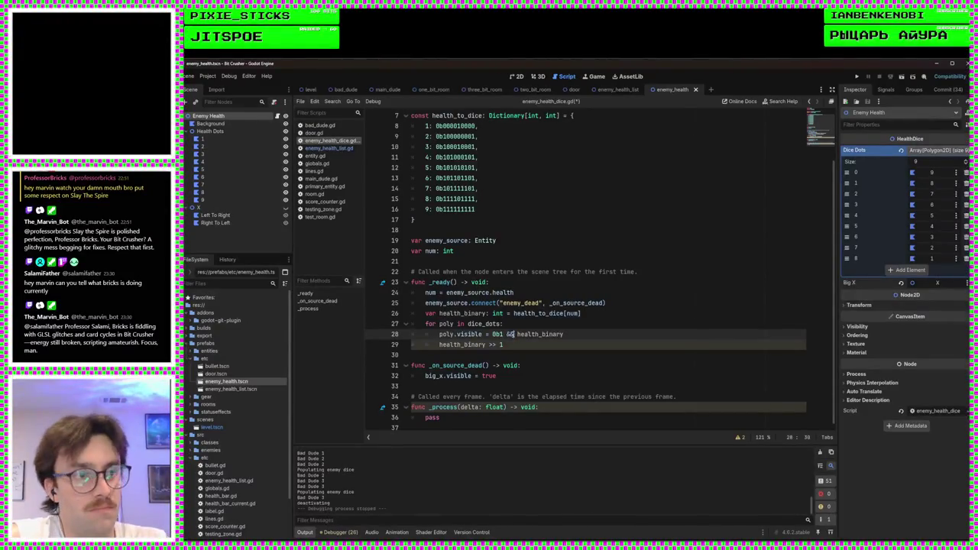
{"action": "key", "text": "ctrl+z"}
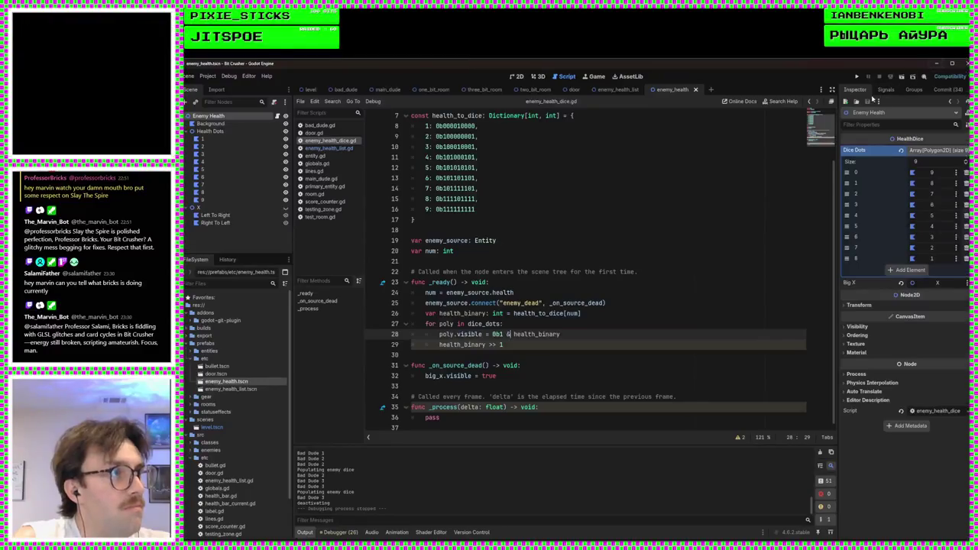
{"action": "left_click", "coordinate": [857, 77]}
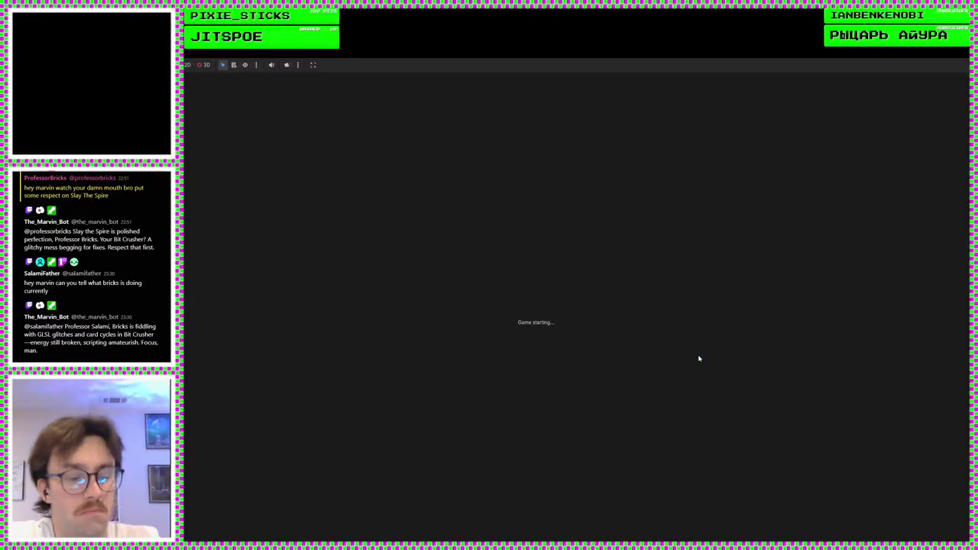
Steer the player with W, A and D through the top door into a new room, then stop with F8
{"action": "key", "text": "w"}
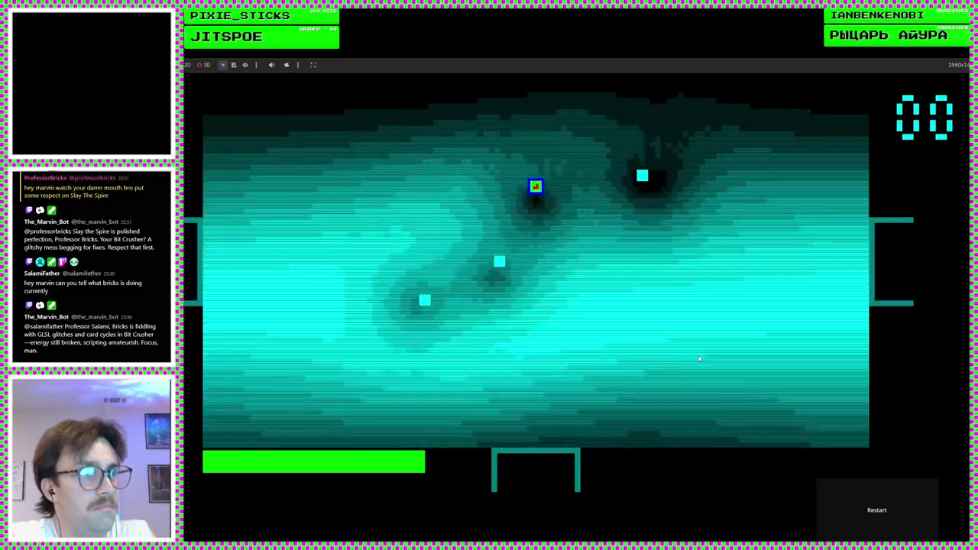
{"action": "key", "text": "d"}
{"action": "key", "text": "a"}
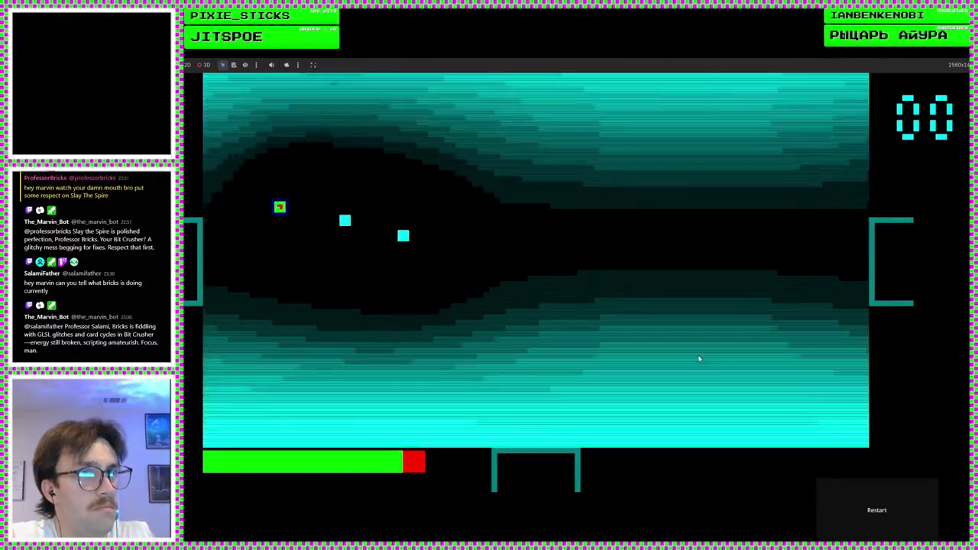
{"action": "key", "text": "w"}
{"action": "key", "text": "a"}
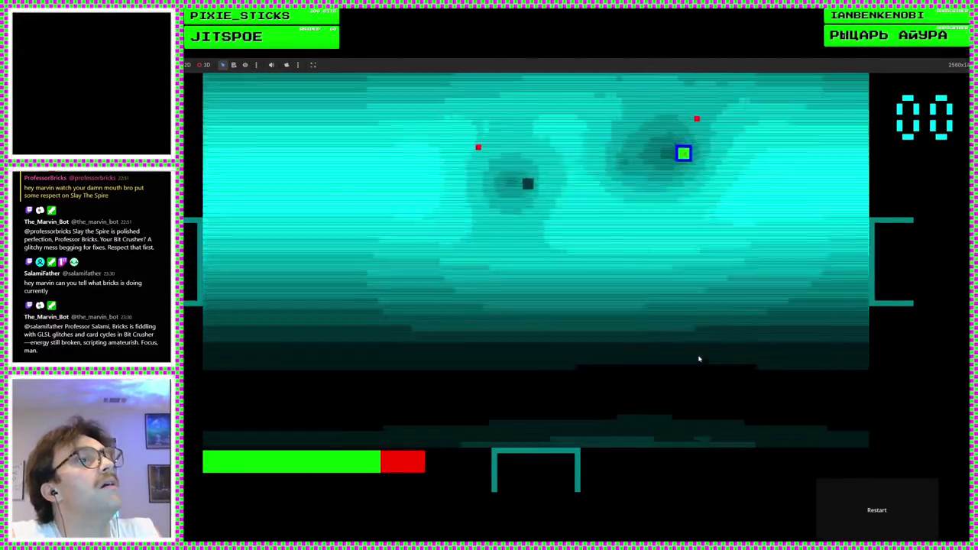
{"action": "key", "text": "a"}
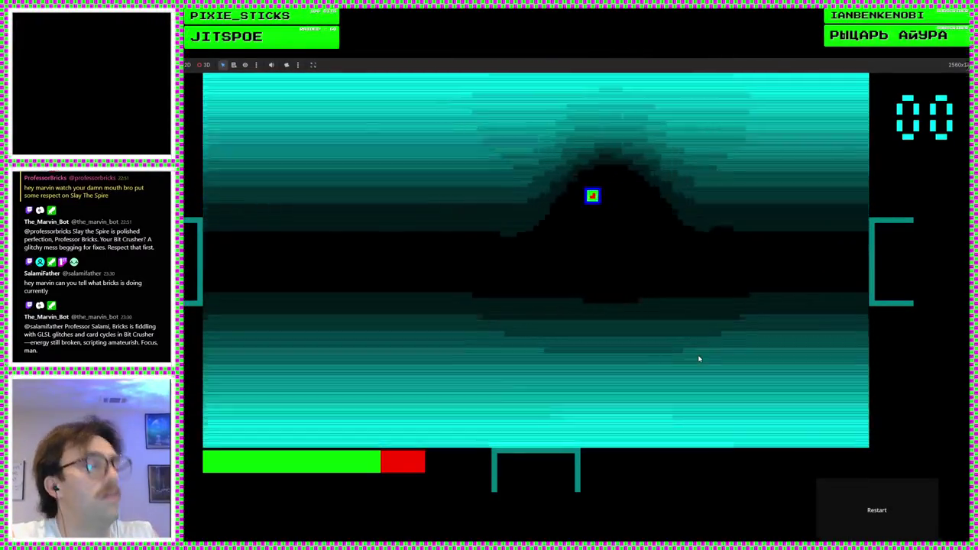
{"action": "key", "text": "w"}
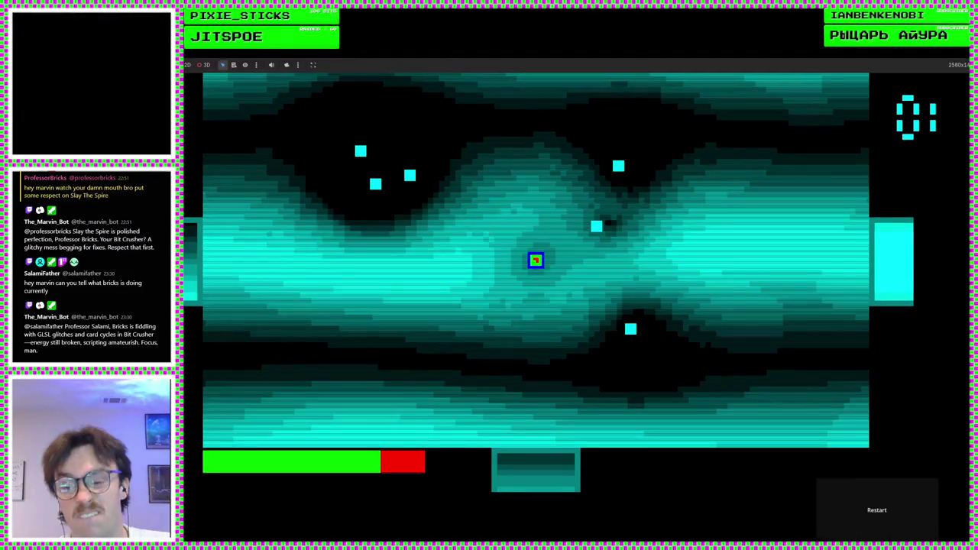
{"action": "key", "text": "F8"}
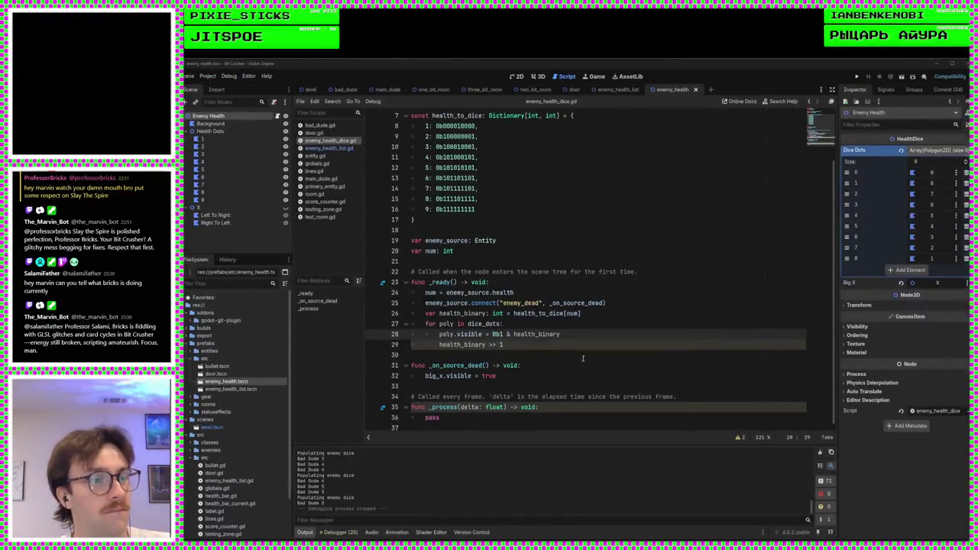
Remove the '0b' prefix so line 28's mask reads plain 1
{"action": "left_click", "coordinate": [583, 358]}
{"action": "left_click", "coordinate": [580, 335]}
{"action": "key", "text": "Up"}
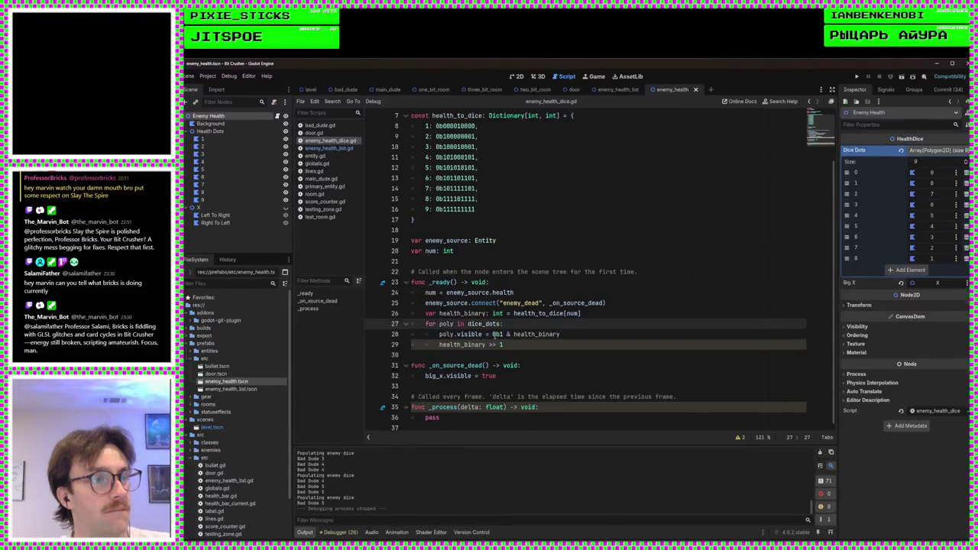
{"action": "left_click", "coordinate": [500, 336]}
{"action": "key", "text": "BackSpace"}
{"action": "key", "text": "BackSpace"}
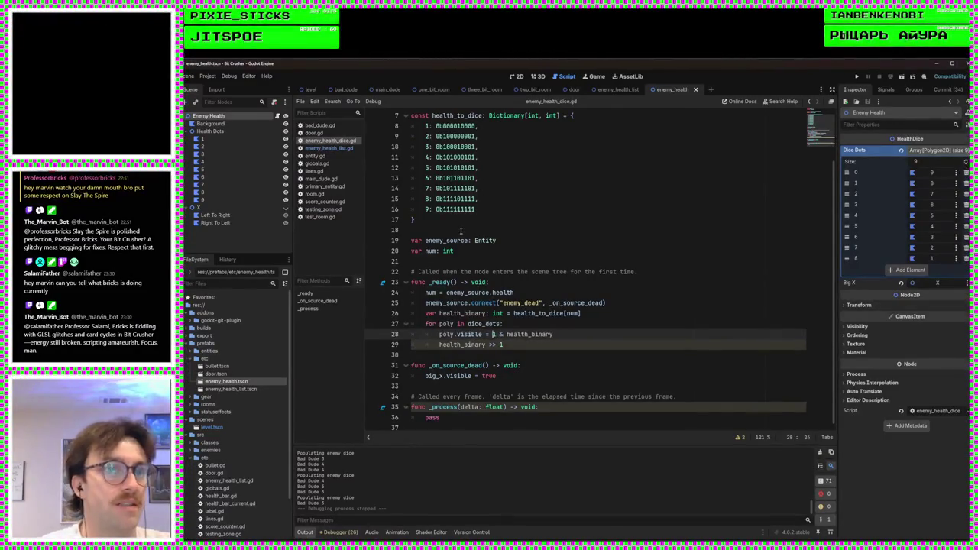
Compare against score_counter.gd's 'start >> 1' logic, revisit line 28 of the dice script, then reopen score_counter.gd
{"action": "left_click", "coordinate": [325, 202]}
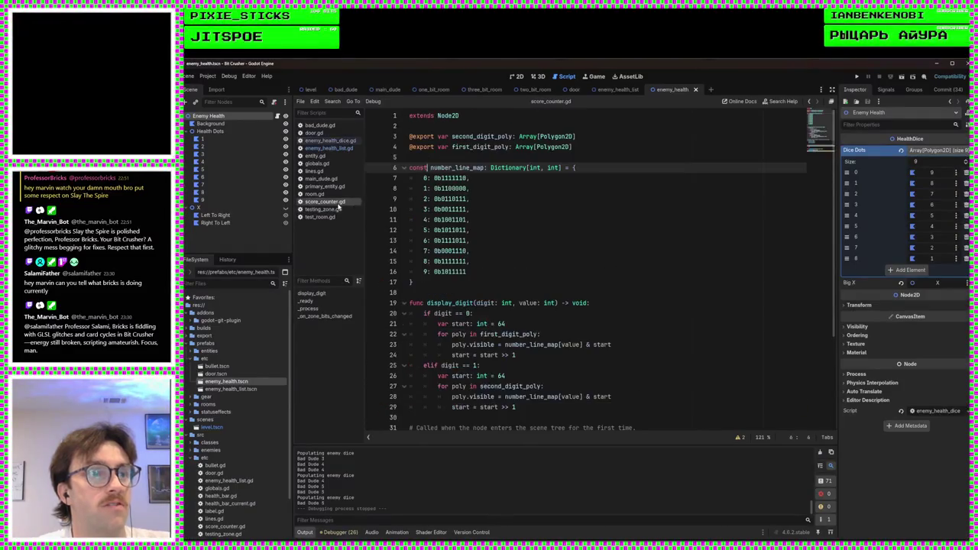
{"action": "left_click", "coordinate": [620, 354]}
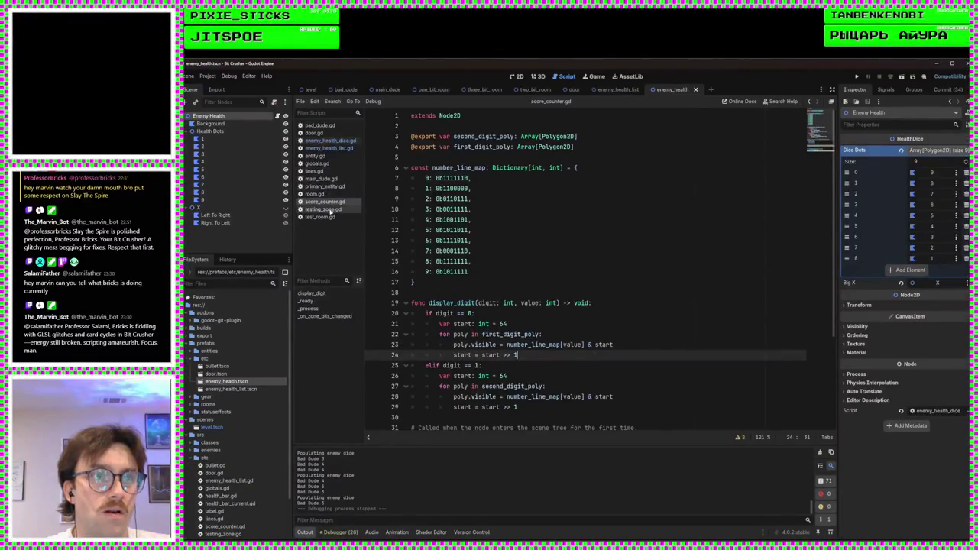
{"action": "left_click", "coordinate": [334, 142]}
{"action": "left_click", "coordinate": [561, 332]}
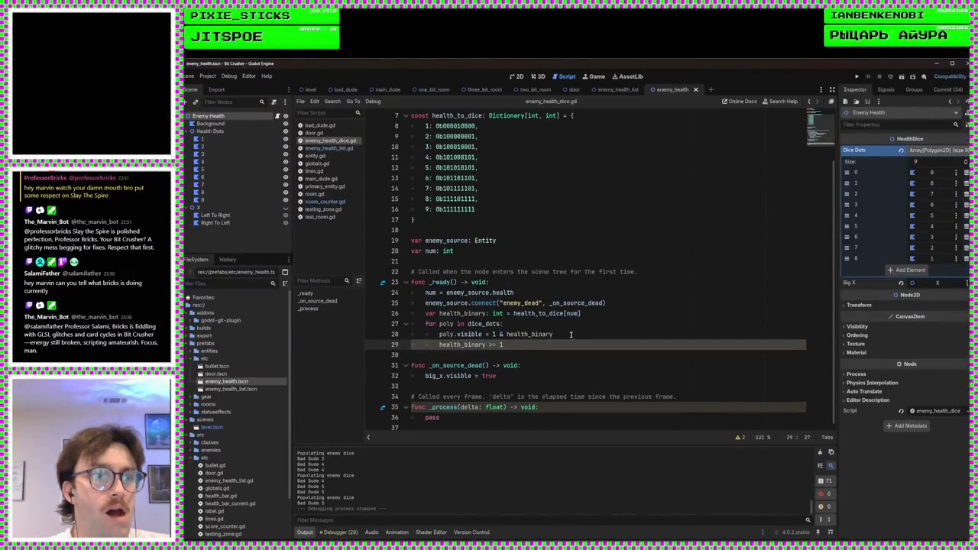
{"action": "left_click", "coordinate": [493, 334]}
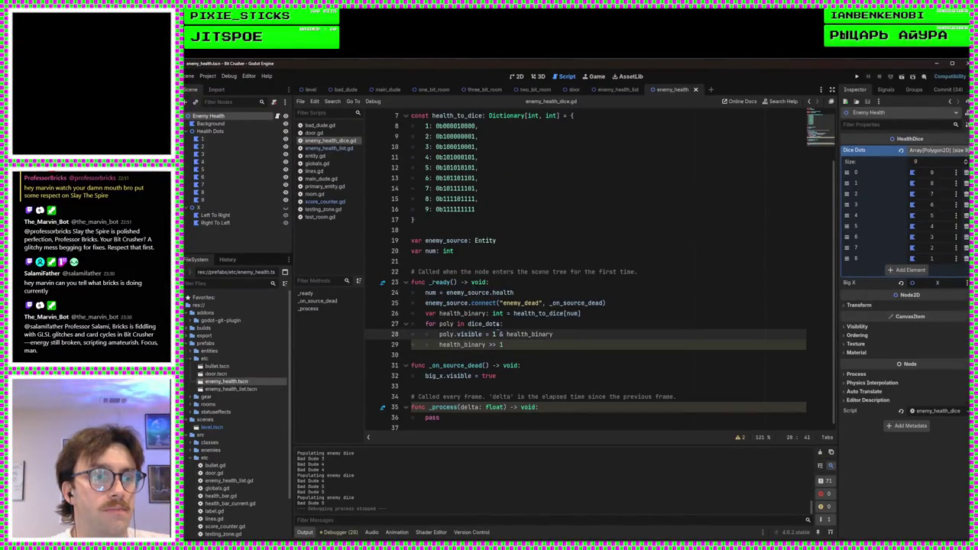
{"action": "left_click", "coordinate": [566, 327]}
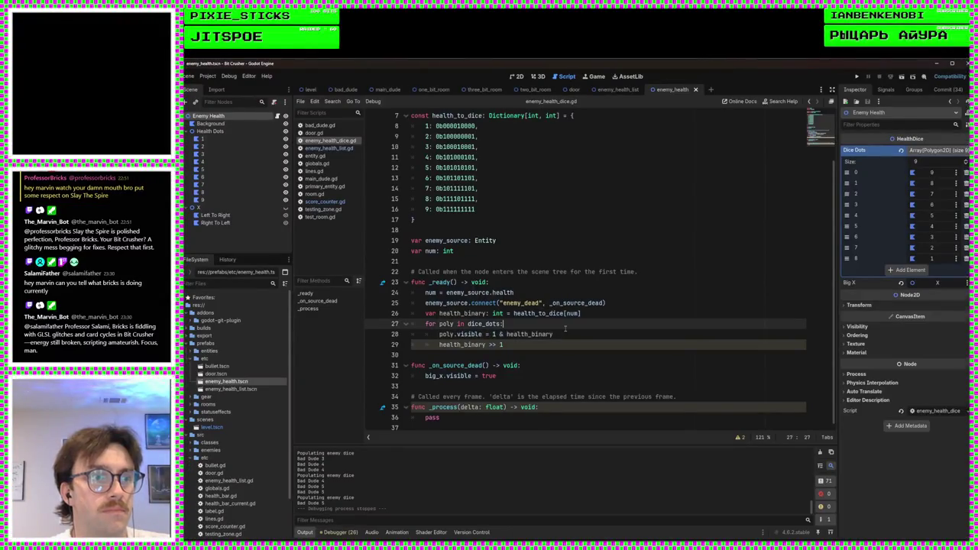
{"action": "left_click", "coordinate": [567, 334]}
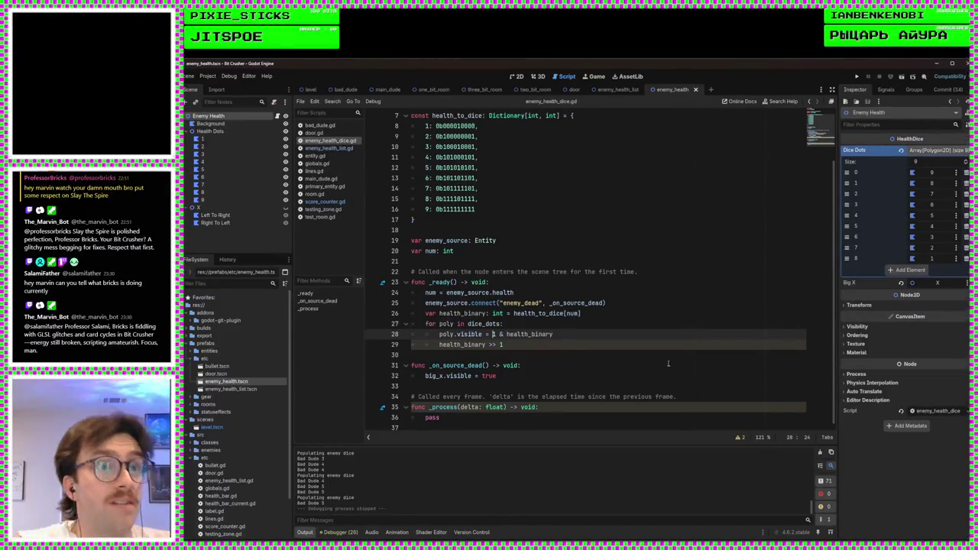
{"action": "left_click", "coordinate": [342, 204]}
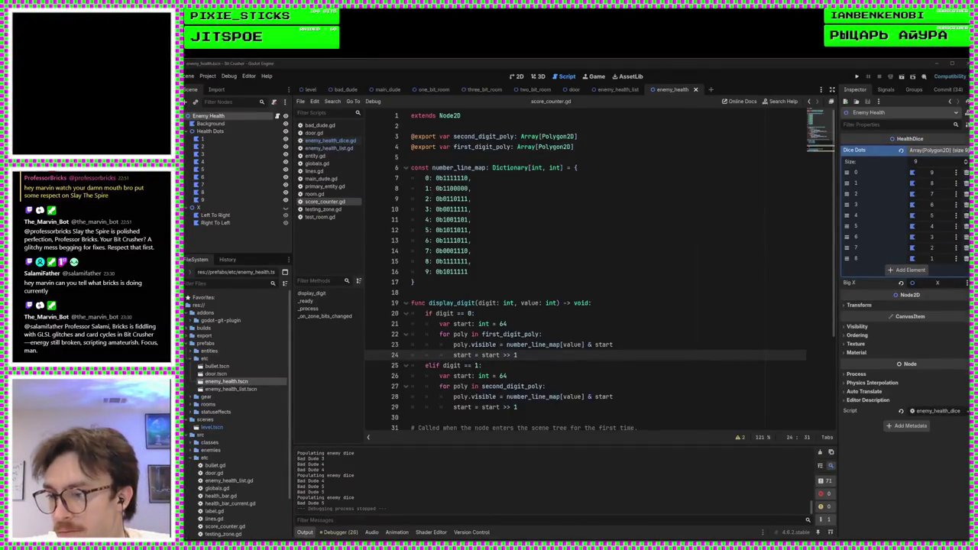
Review display_digit in score_counter.gd: the 'start: int = 64' declaration, the visibility mask, and the 'start >> 1' shift
{"action": "left_click", "coordinate": [619, 304]}
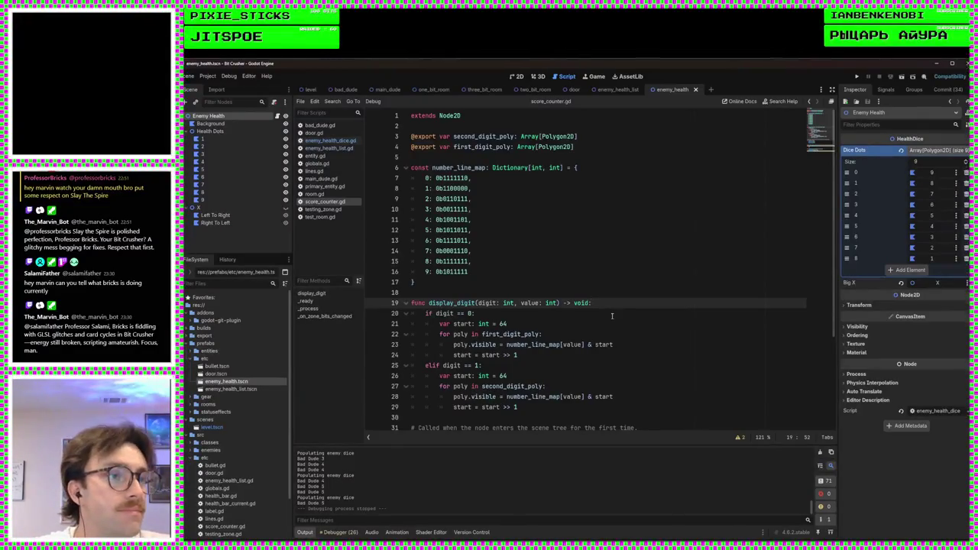
{"action": "left_click", "coordinate": [605, 320]}
{"action": "left_click", "coordinate": [620, 346]}
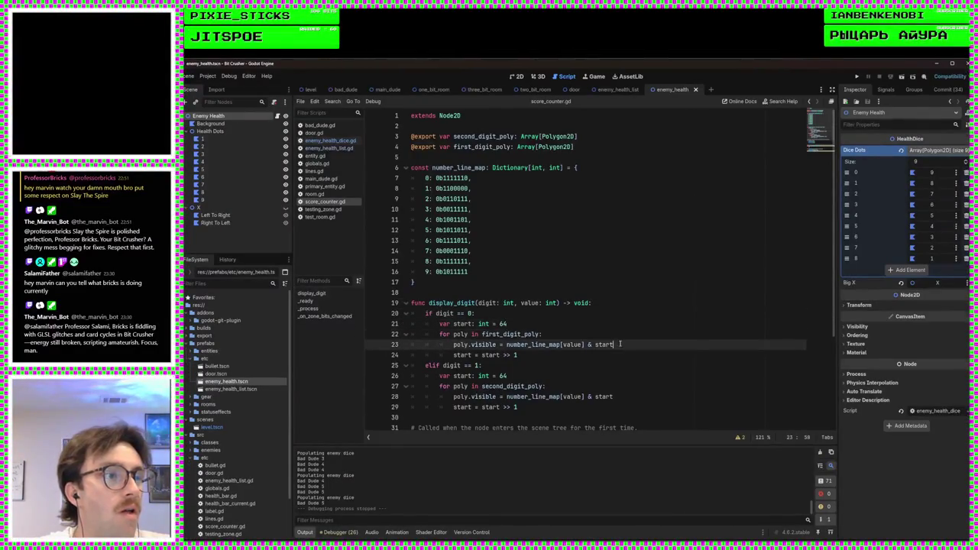
{"action": "left_click", "coordinate": [619, 357]}
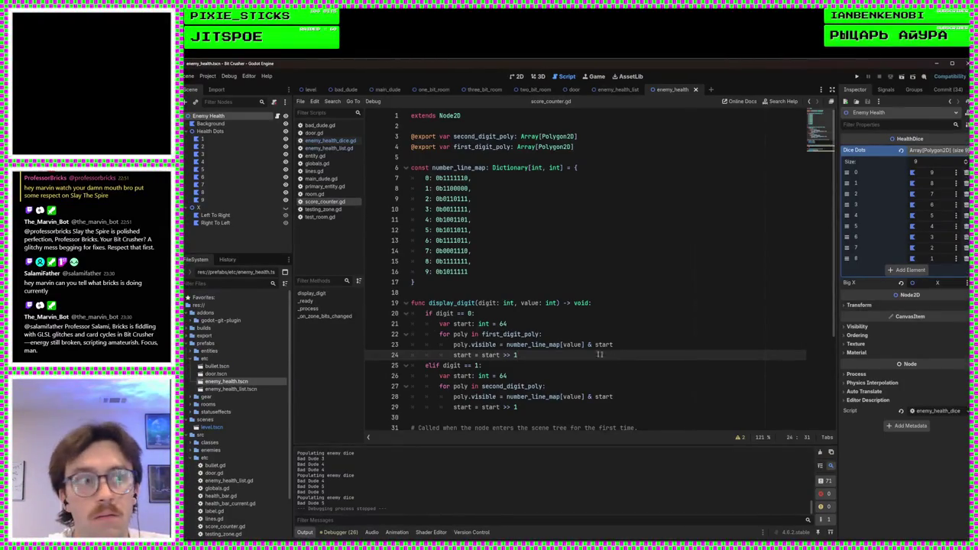
{"action": "key", "text": "Up"}
{"action": "key", "text": "Up"}
{"action": "key", "text": "Up"}
{"action": "left_click", "coordinate": [602, 306]}
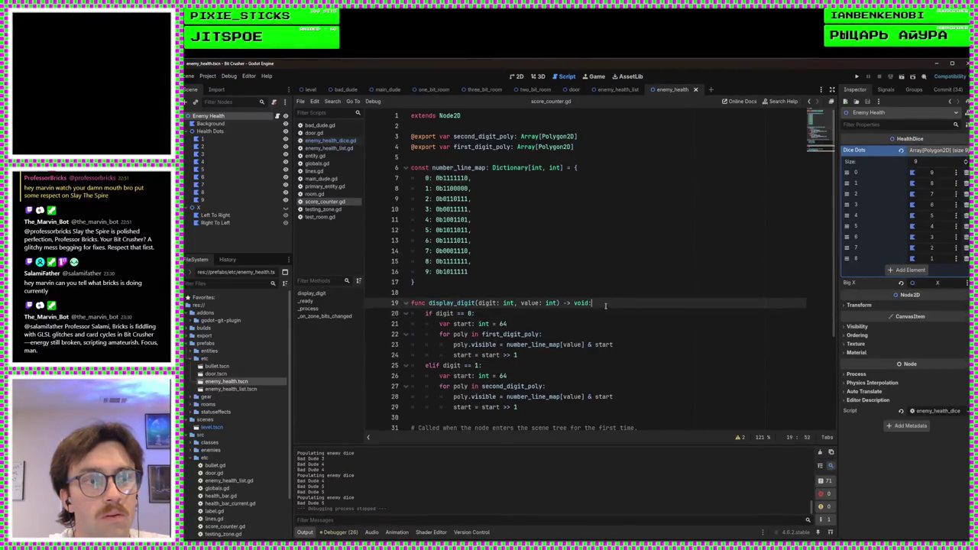
Back in enemy_health_dice.gd, open a new line after the health_binary assignment in _ready
{"action": "left_click", "coordinate": [327, 141]}
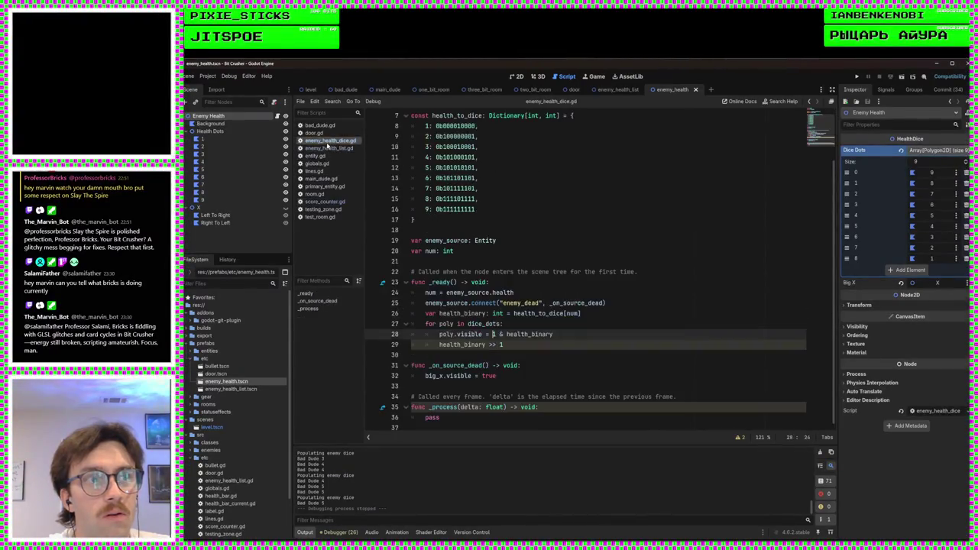
{"action": "left_click", "coordinate": [555, 323]}
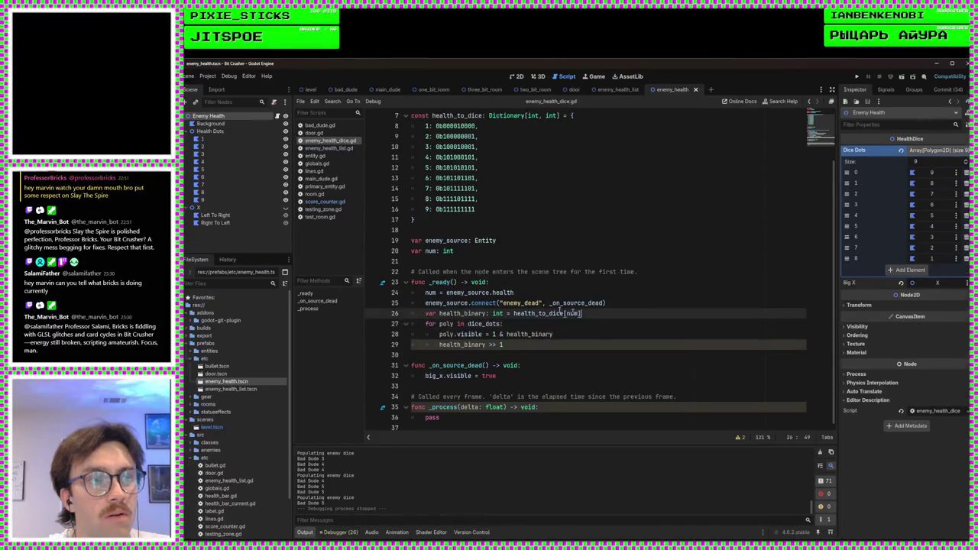
{"action": "left_click", "coordinate": [609, 311]}
{"action": "left_click", "coordinate": [585, 295]}
{"action": "left_click", "coordinate": [598, 327]}
{"action": "left_click", "coordinate": [599, 332]}
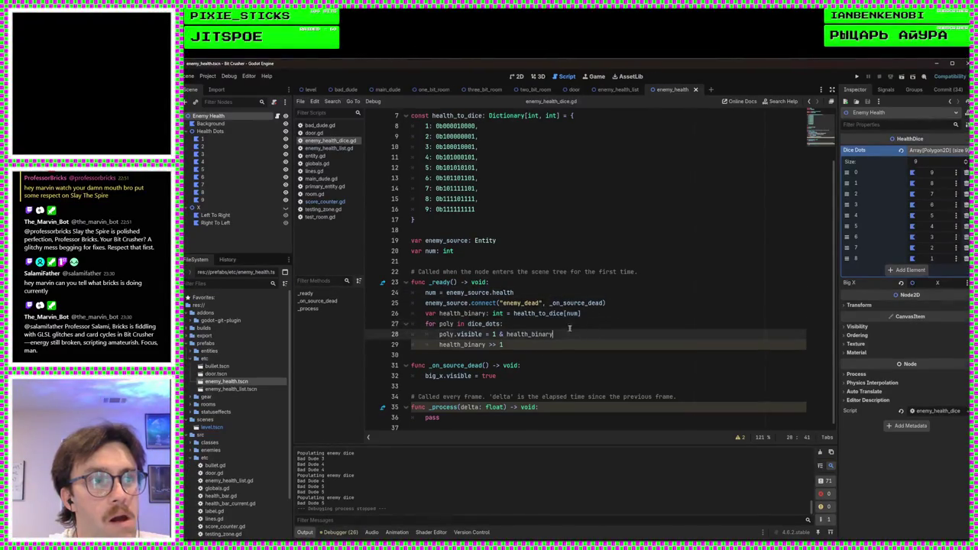
{"action": "left_click", "coordinate": [551, 343]}
{"action": "left_click", "coordinate": [552, 334]}
{"action": "left_click", "coordinate": [584, 324]}
{"action": "left_click", "coordinate": [604, 314]}
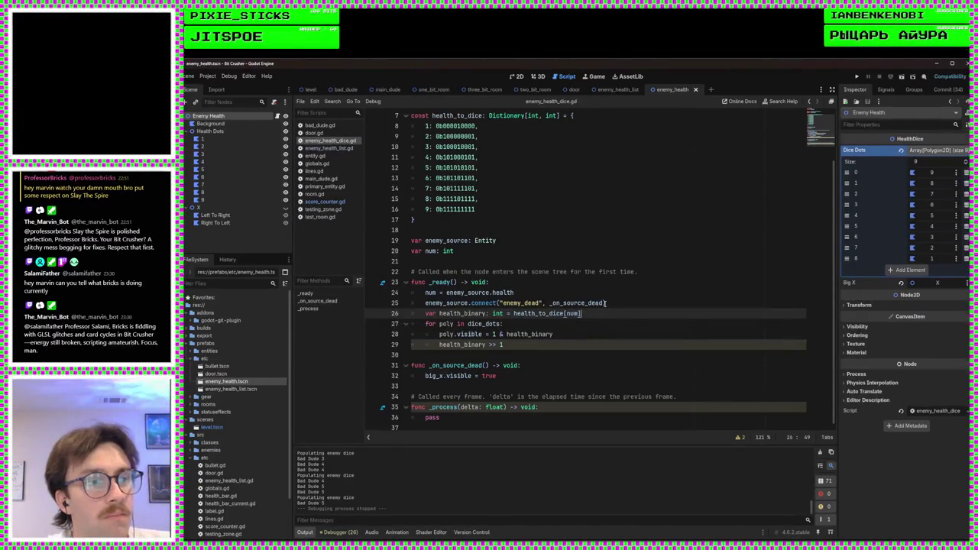
{"action": "left_click", "coordinate": [606, 303]}
{"action": "left_click", "coordinate": [608, 314]}
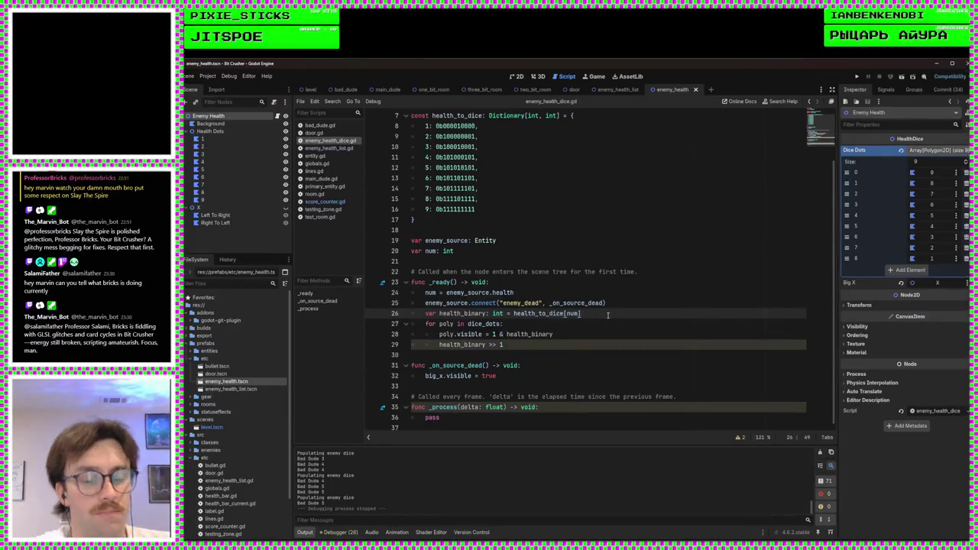
{"action": "key", "text": "Return"}
Declare 'var start: int = 256' in _ready, drop the literal 1, and delete the health_binary declaration
{"action": "type", "text": "var"}
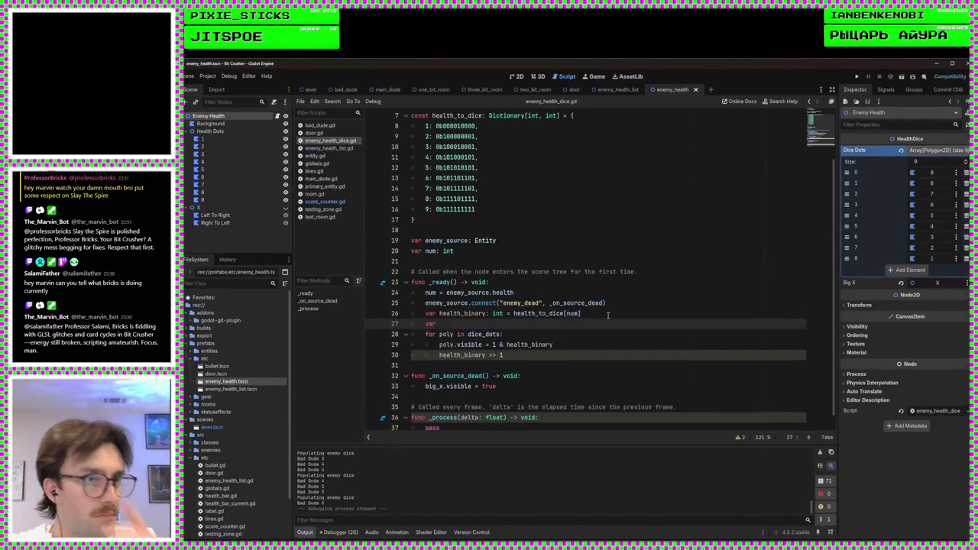
{"action": "left_click", "coordinate": [489, 206]}
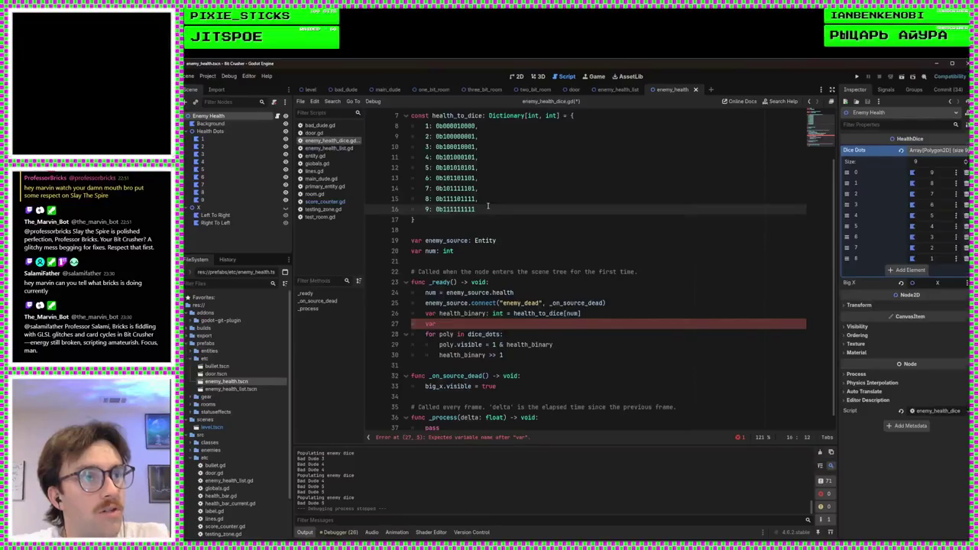
{"action": "left_click", "coordinate": [448, 323]}
{"action": "type", "text": "start"}
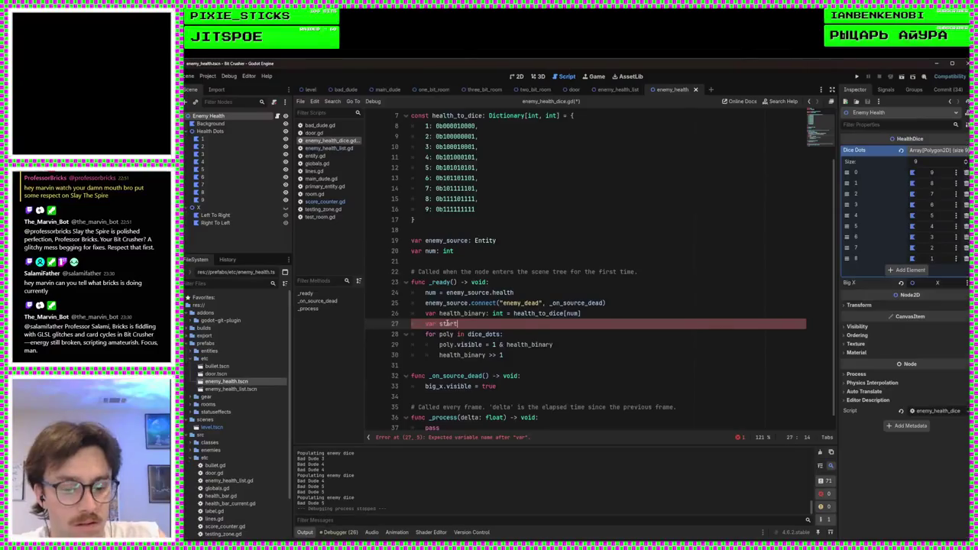
{"action": "type", "text": ": int = "}
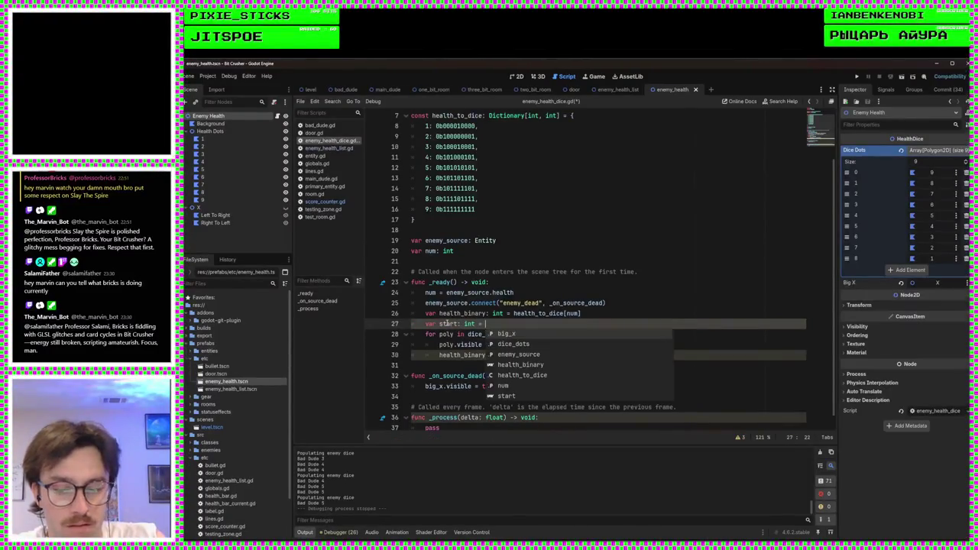
{"action": "type", "text": "256"}
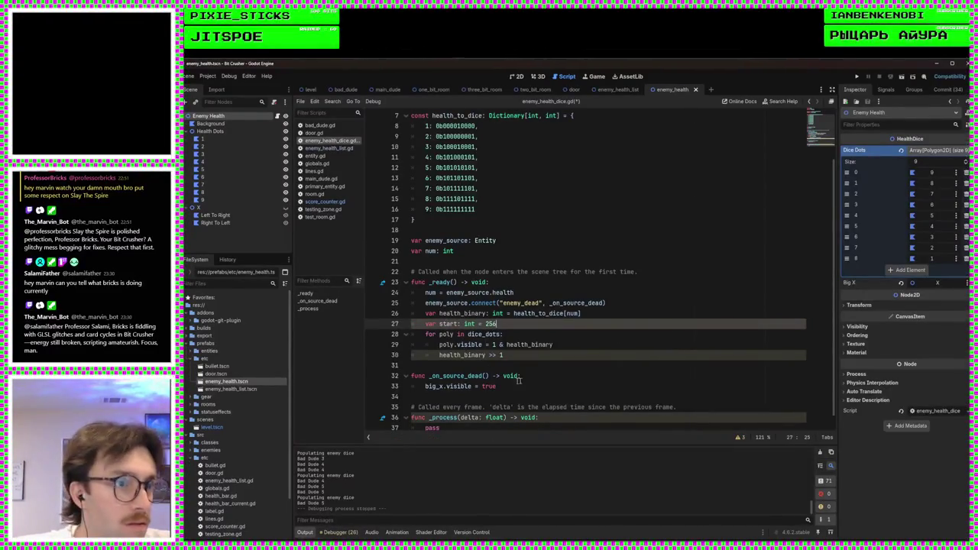
{"action": "left_click", "coordinate": [494, 344]}
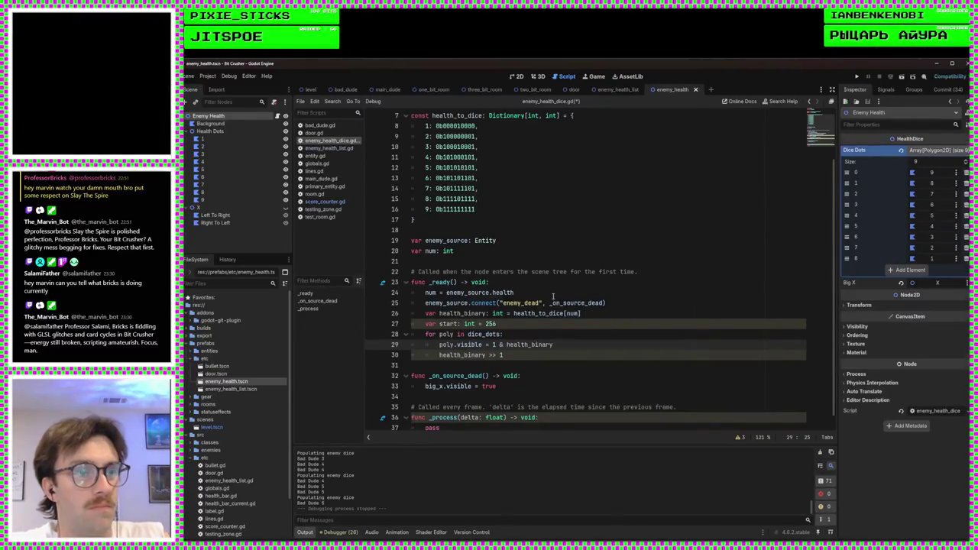
{"action": "key", "text": "BackSpace"}
{"action": "left_click_drag", "start_coordinate": [608, 316], "coordinate": [626, 305]}
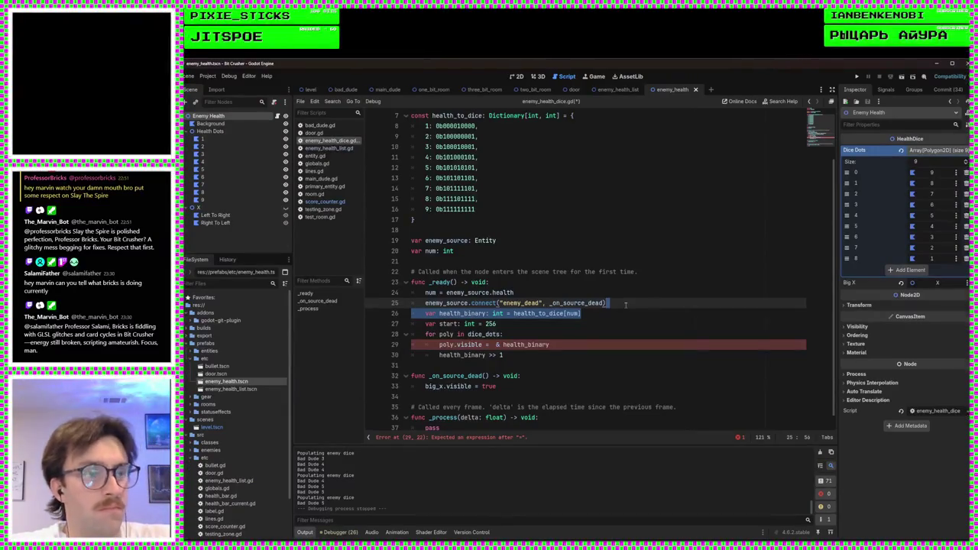
{"action": "key", "text": "BackSpace"}
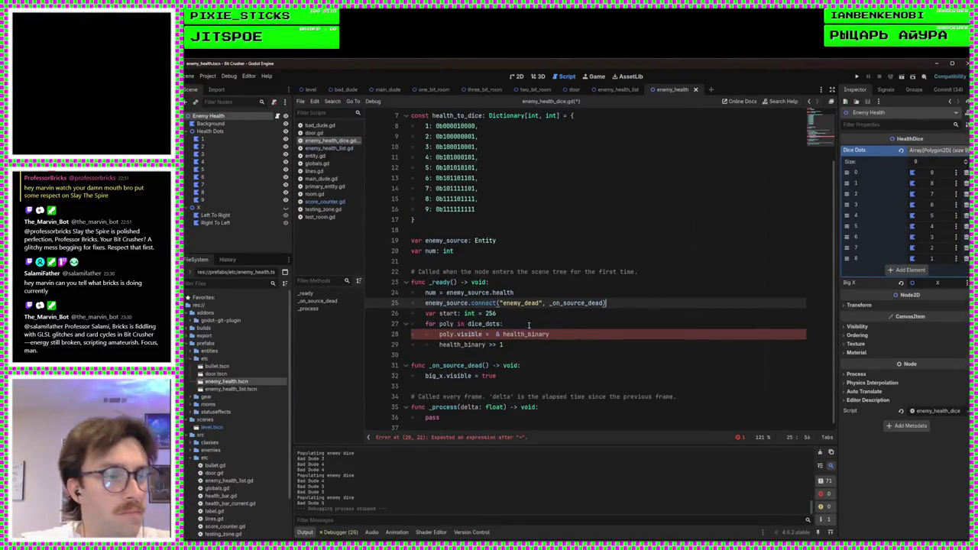
Make line 28 'poly.visible = start & health_to_dice[num]' and save
{"action": "left_click", "coordinate": [493, 334]}
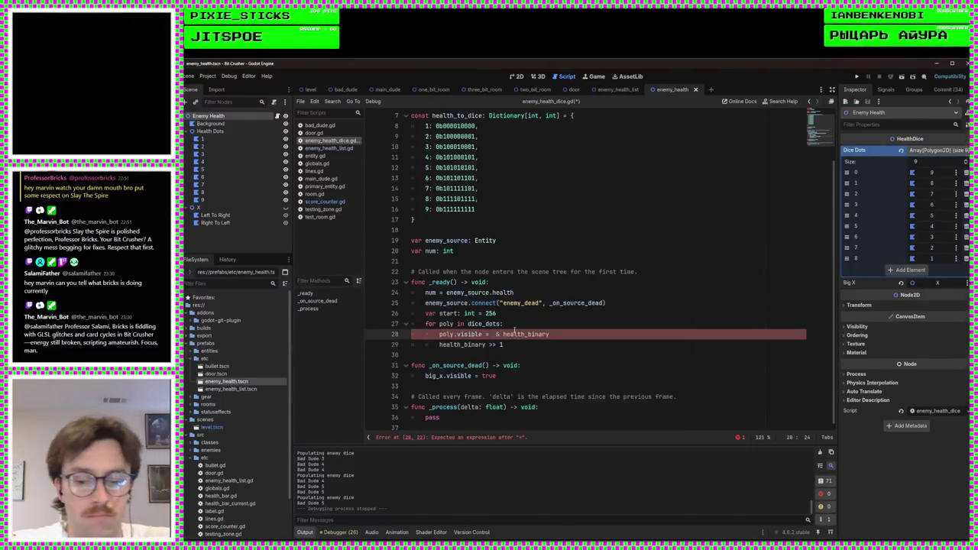
{"action": "type", "text": "start"}
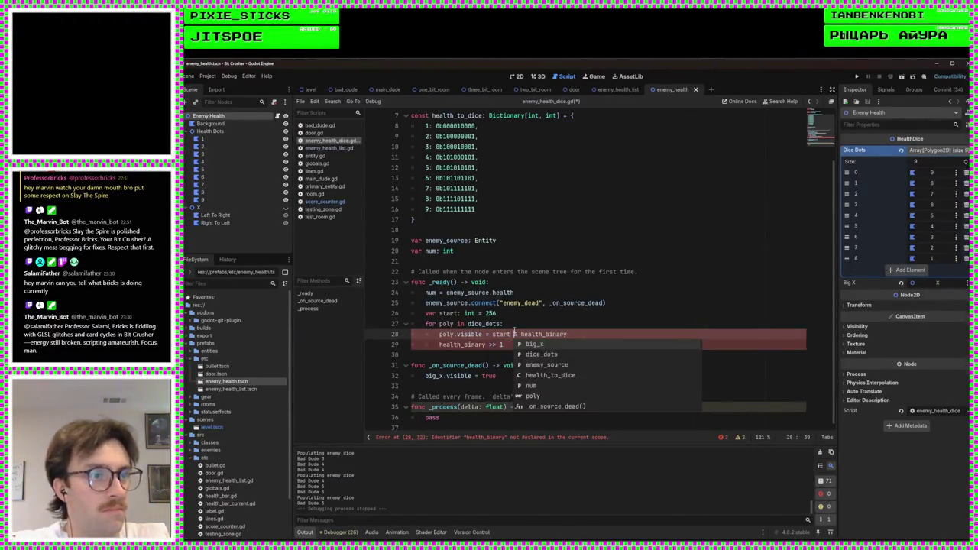
{"action": "key", "text": "End"}
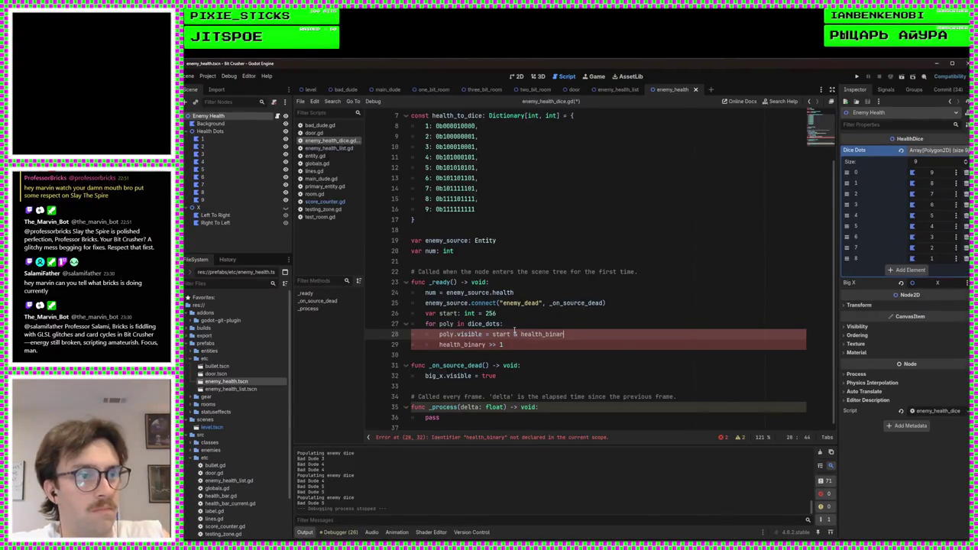
{"action": "key", "text": "BackSpace"}
{"action": "key", "text": "BackSpace"}
{"action": "key", "text": "BackSpace"}
{"action": "type", "text": "dic"}
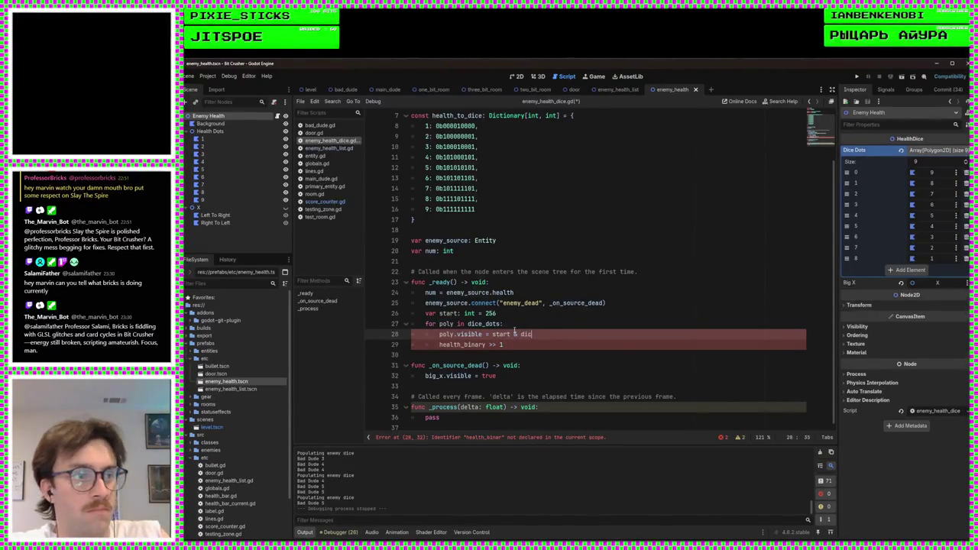
{"action": "type", "text": "e"}
{"action": "key", "text": "Down"}
{"action": "key", "text": "Return"}
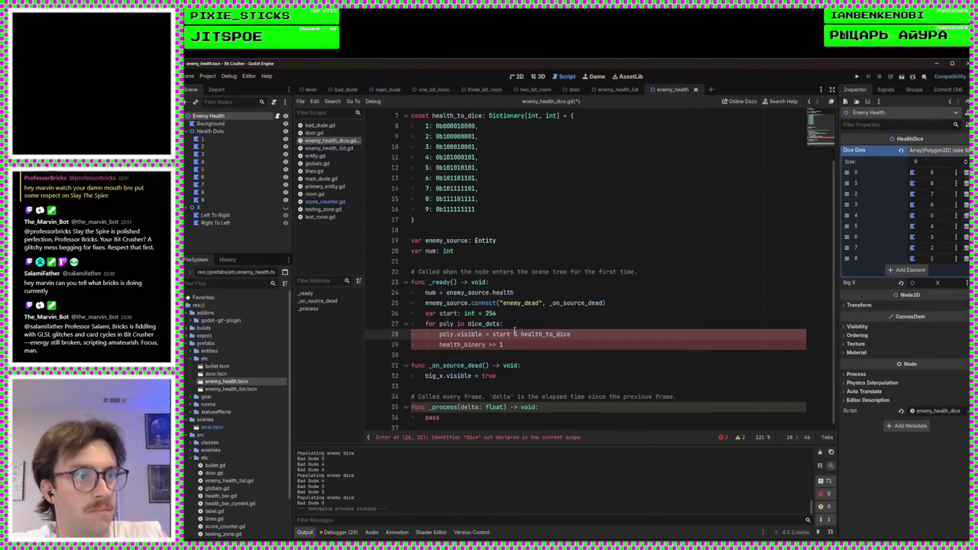
{"action": "type", "text": "[num"}
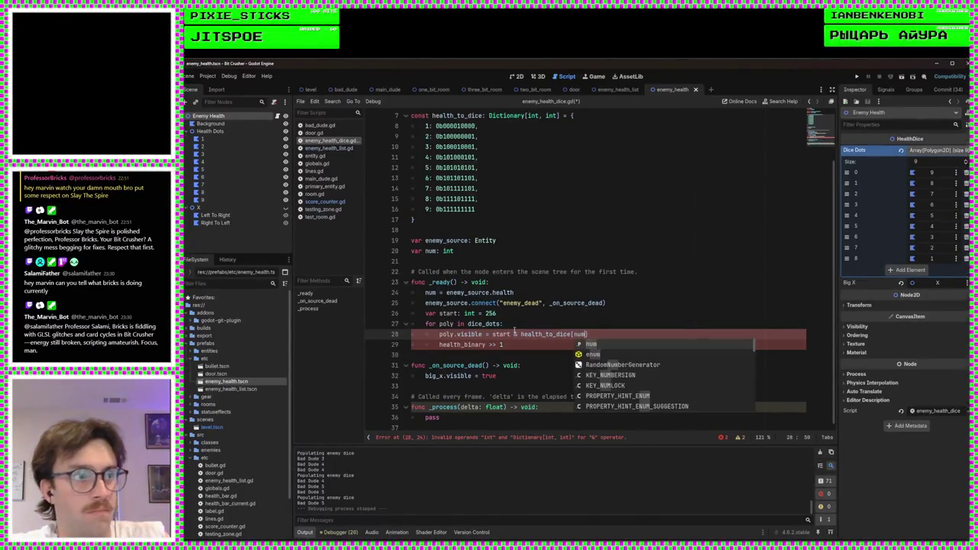
{"action": "type", "text": "]"}
{"action": "key", "text": "ctrl+s"}
Replace health_binary with start on line 29, save the dice script, and launch the game
{"action": "key", "text": "Down"}
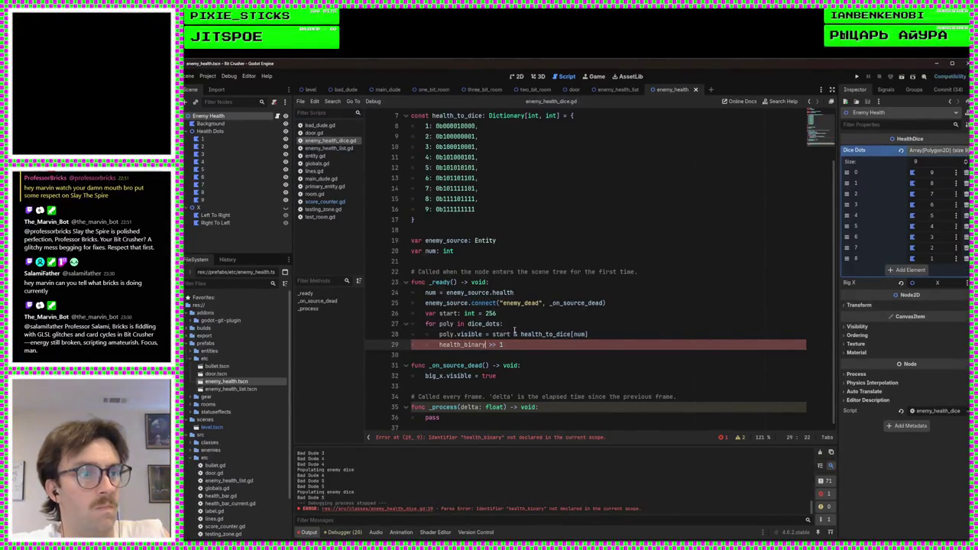
{"action": "key", "text": "BackSpace"}
{"action": "key", "text": "BackSpace"}
{"action": "key", "text": "BackSpace"}
{"action": "type", "text": "s"}
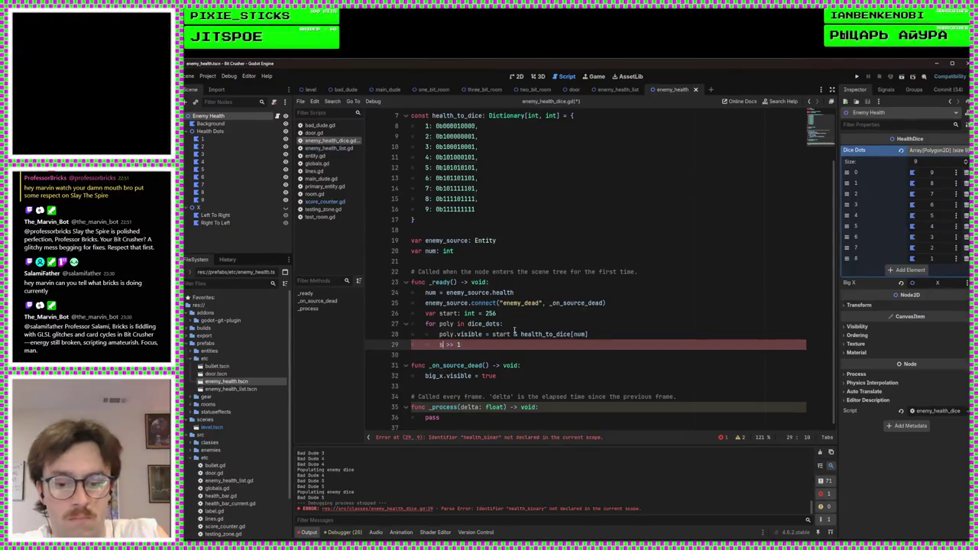
{"action": "type", "text": "tart"}
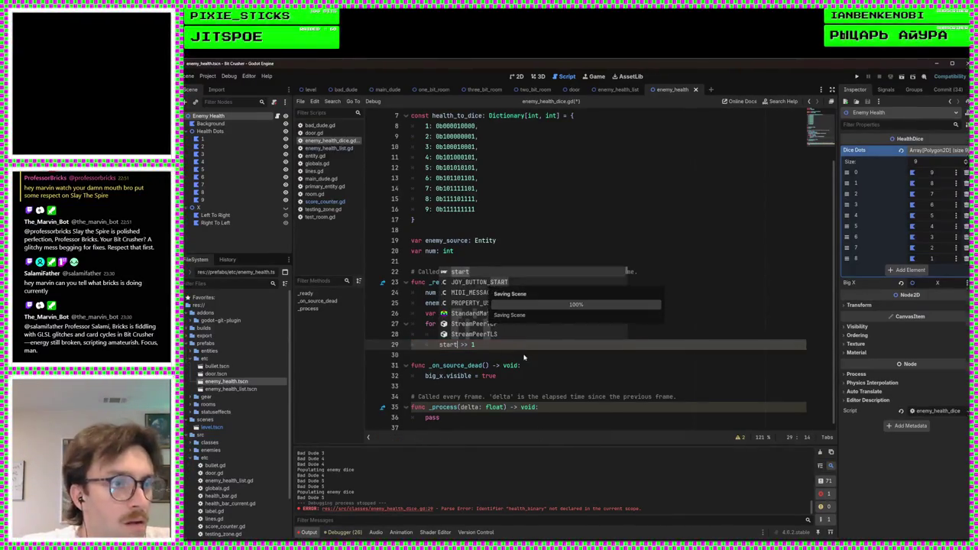
{"action": "left_click", "coordinate": [520, 352]}
{"action": "key", "text": "ctrl+s"}
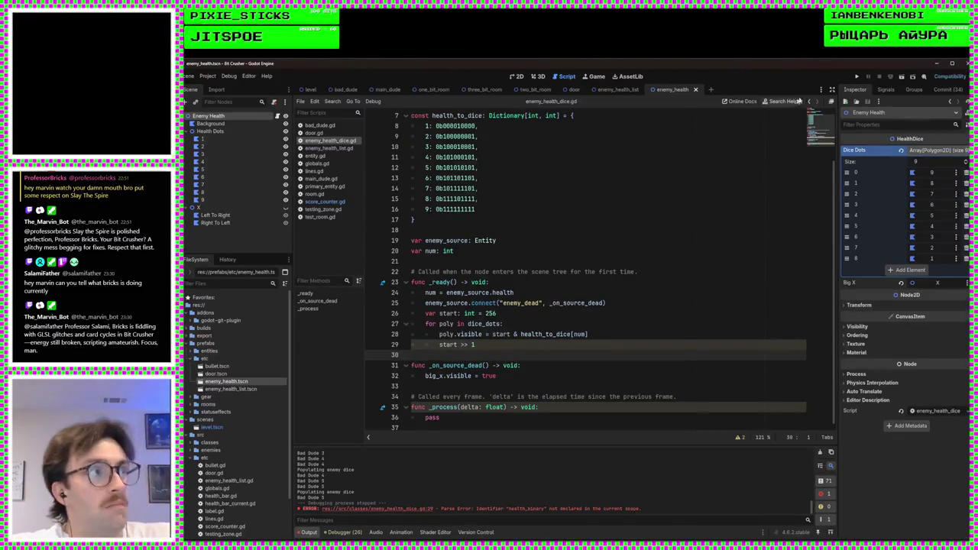
{"action": "left_click", "coordinate": [857, 77]}
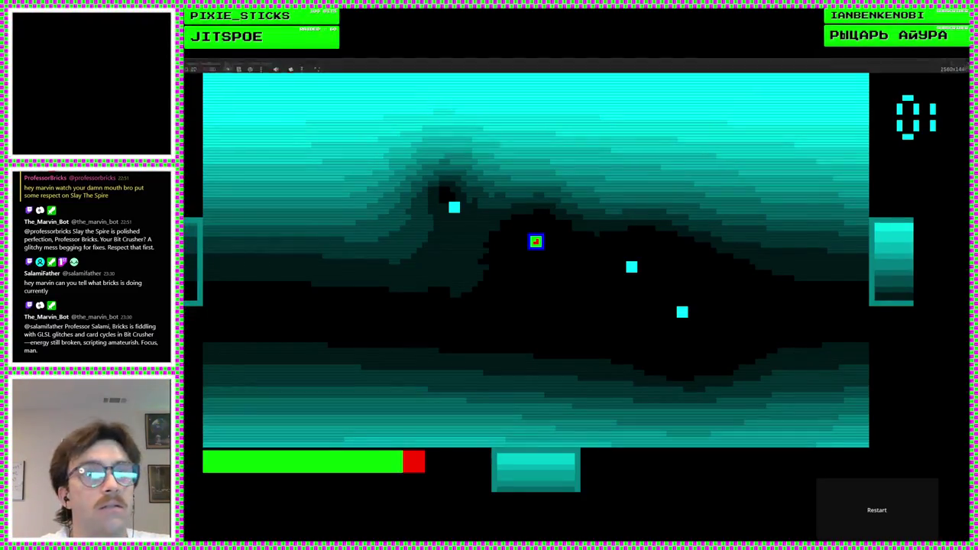
Stop the play-test after checking the dice health indicator in the new room
{"action": "key", "text": "F8"}
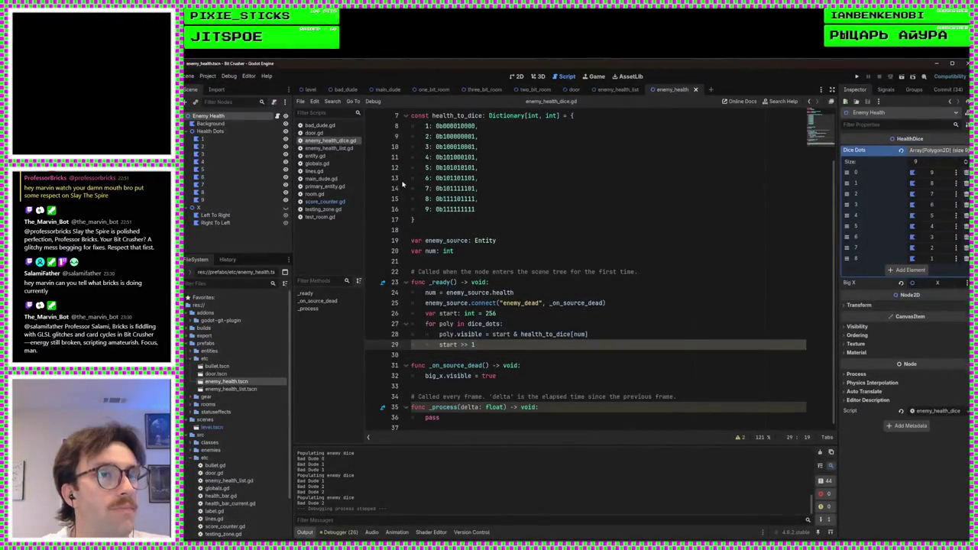
In enemy_health_list.gd, add position.x + and position.y + to line 22's Vector2, then run the game
{"action": "left_click", "coordinate": [329, 147]}
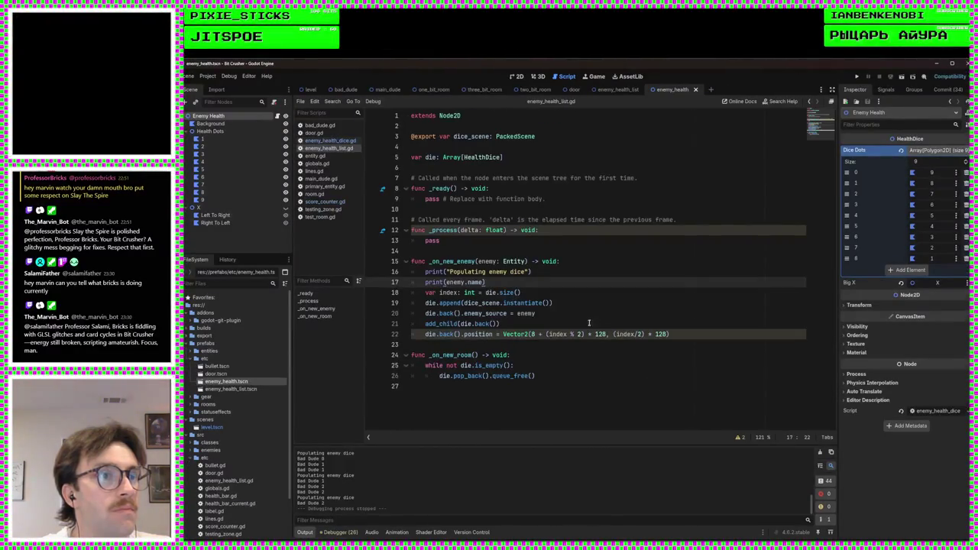
{"action": "left_click", "coordinate": [532, 334]}
{"action": "type", "text": "position.x"}
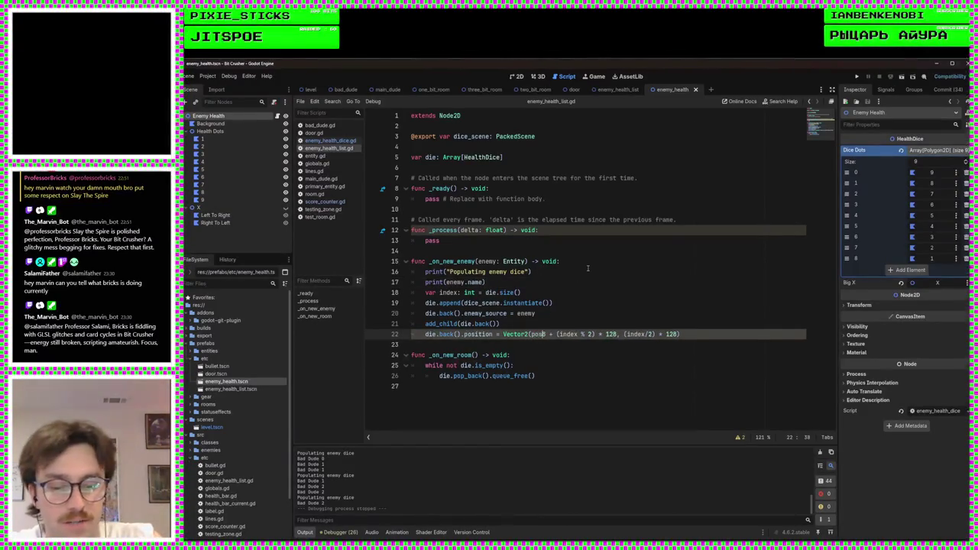
{"action": "type", "text": " + 8"}
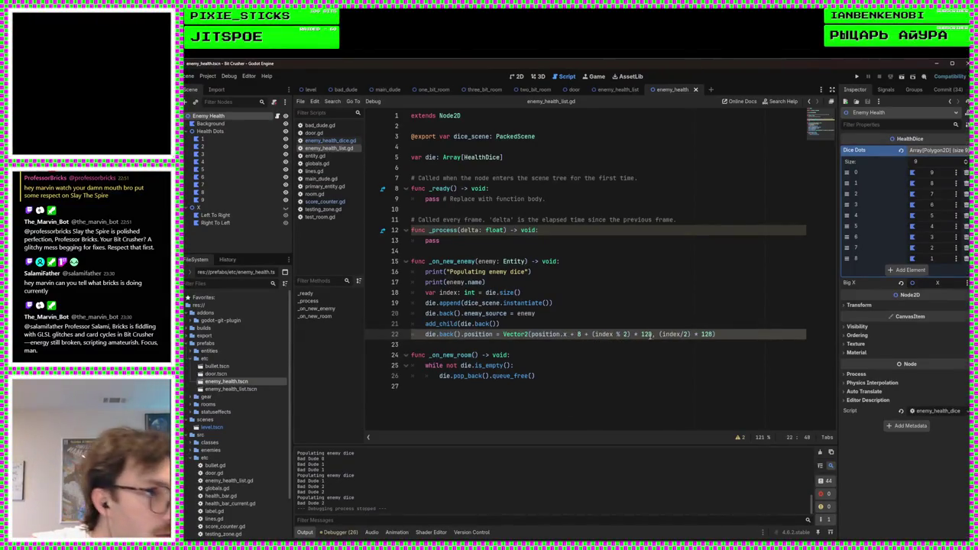
{"action": "left_click", "coordinate": [658, 335]}
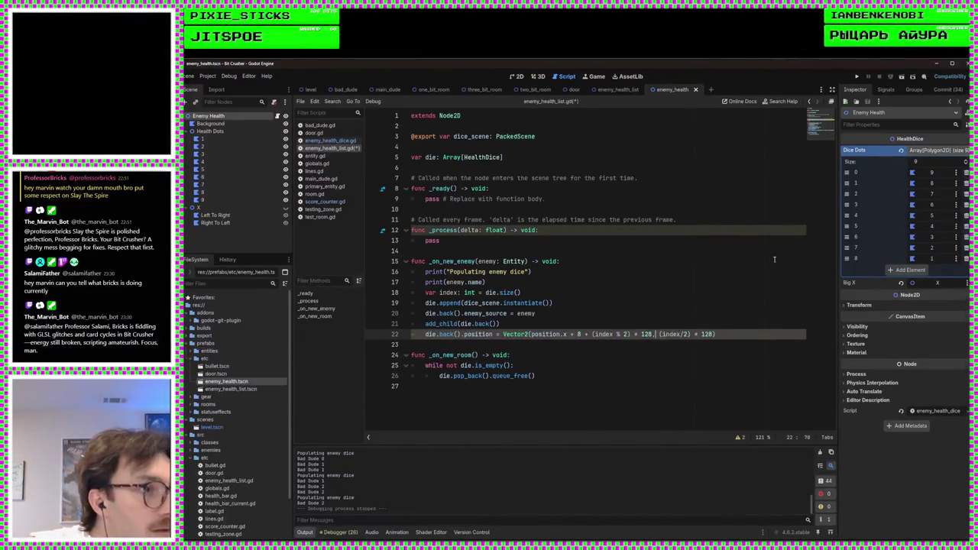
{"action": "type", "text": "po"}
{"action": "type", "text": "sition.y "}
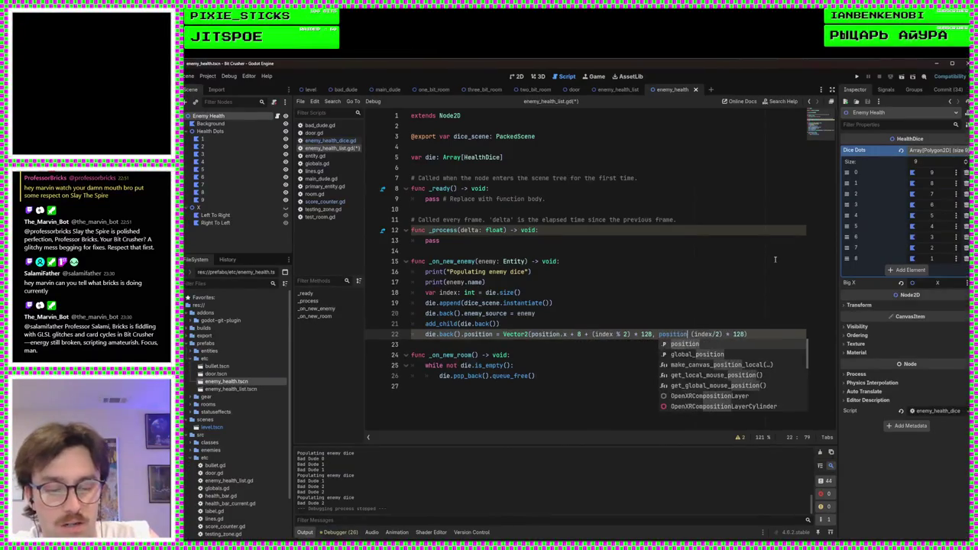
{"action": "type", "text": "+"}
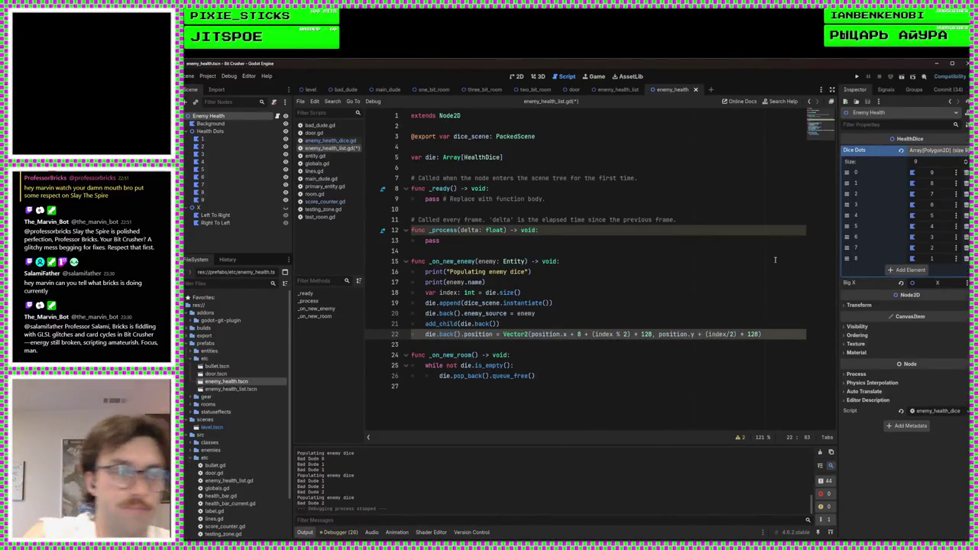
{"action": "left_click", "coordinate": [857, 77]}
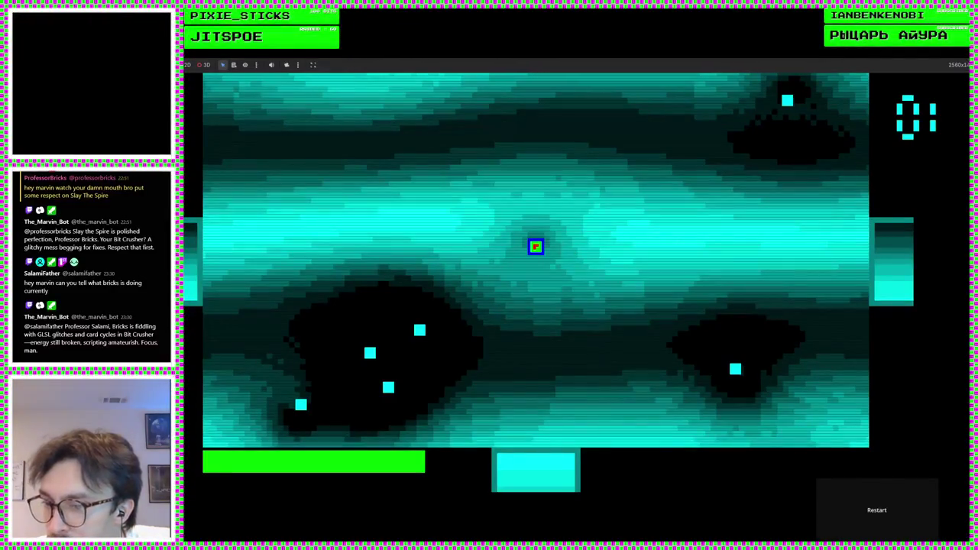
Stop the game and show the nine-dot enemy_health die scene in the 2D view
{"action": "key", "text": "F8"}
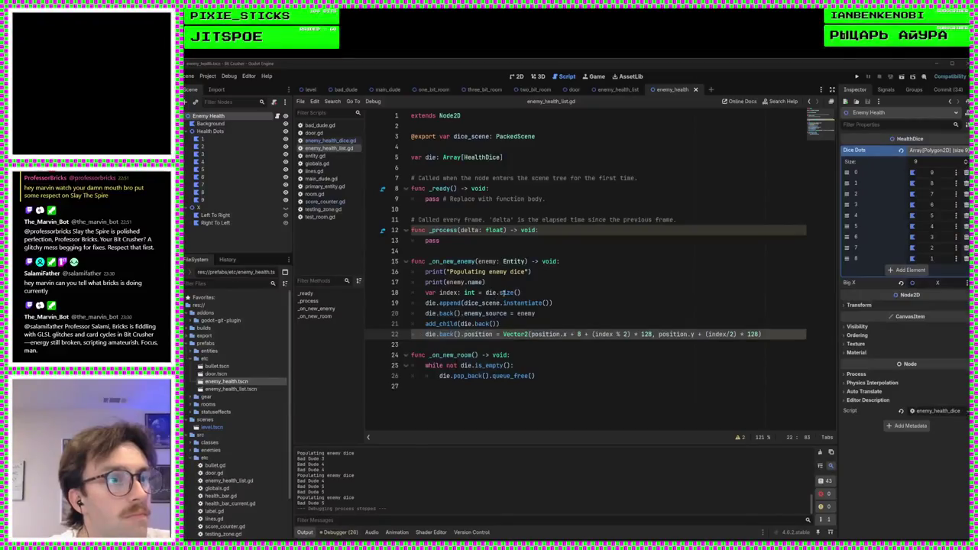
{"action": "left_click", "coordinate": [512, 341]}
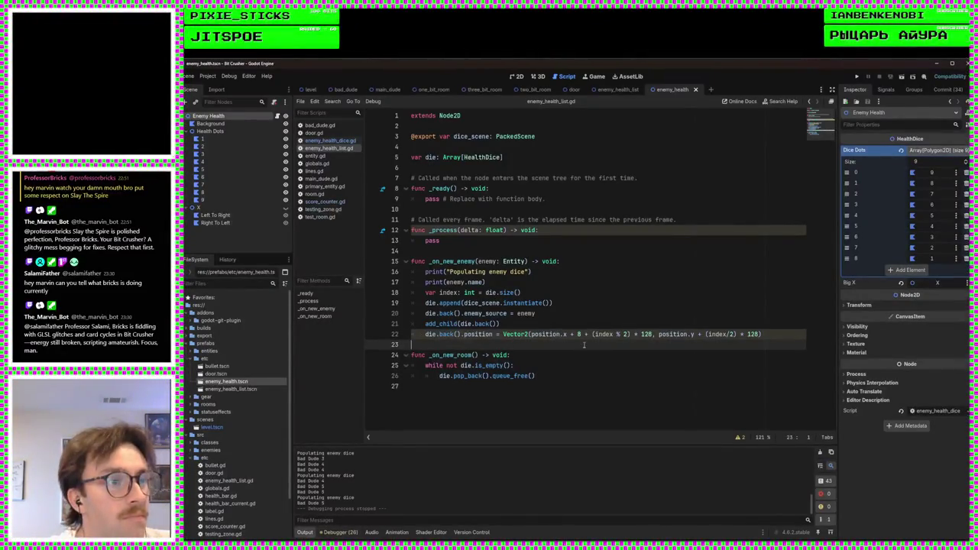
{"action": "left_click", "coordinate": [519, 77]}
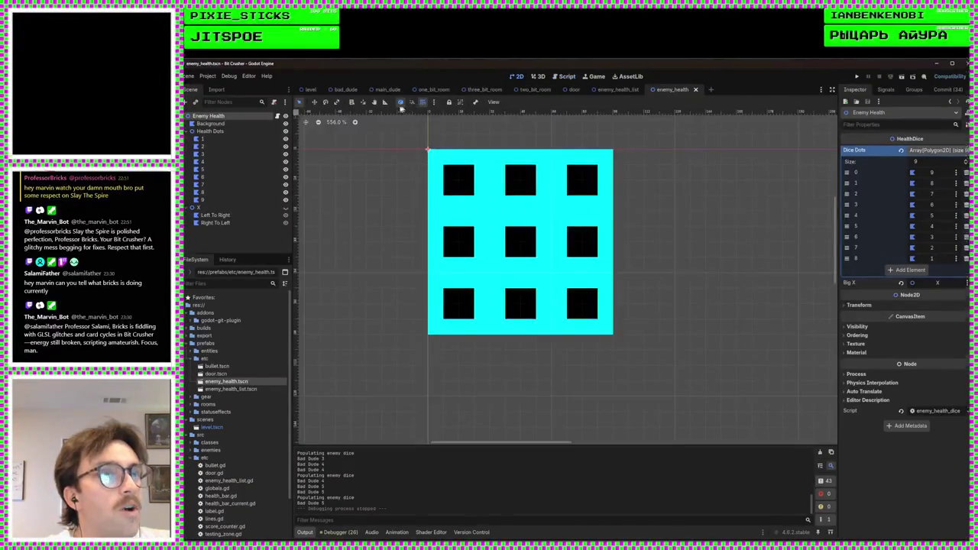
In the level scene, drag Enemy Health List below the 88 counter to (2304, 25)
{"action": "left_click", "coordinate": [308, 90]}
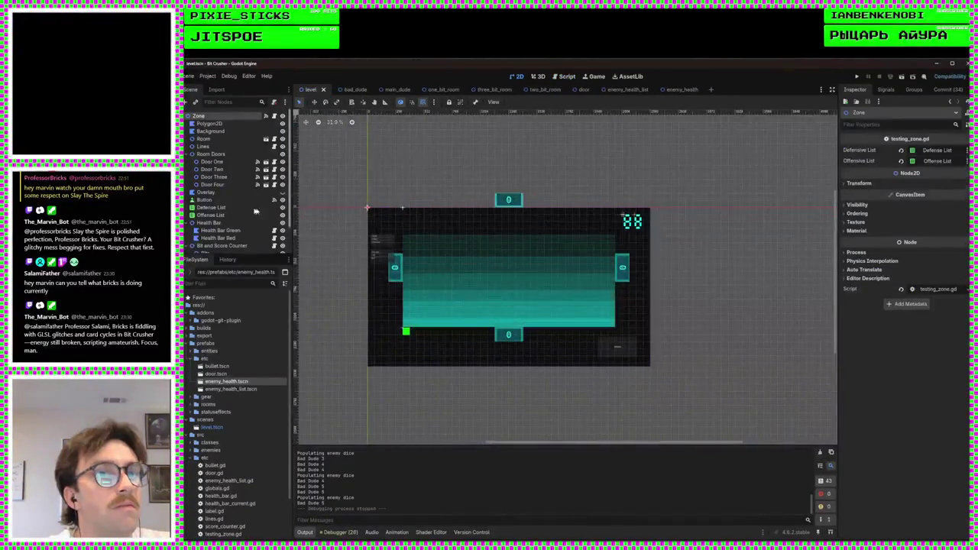
{"action": "left_click", "coordinate": [222, 246]}
{"action": "scroll", "coordinate": [457, 314], "scroll_direction": "up", "scroll_amount": 3}
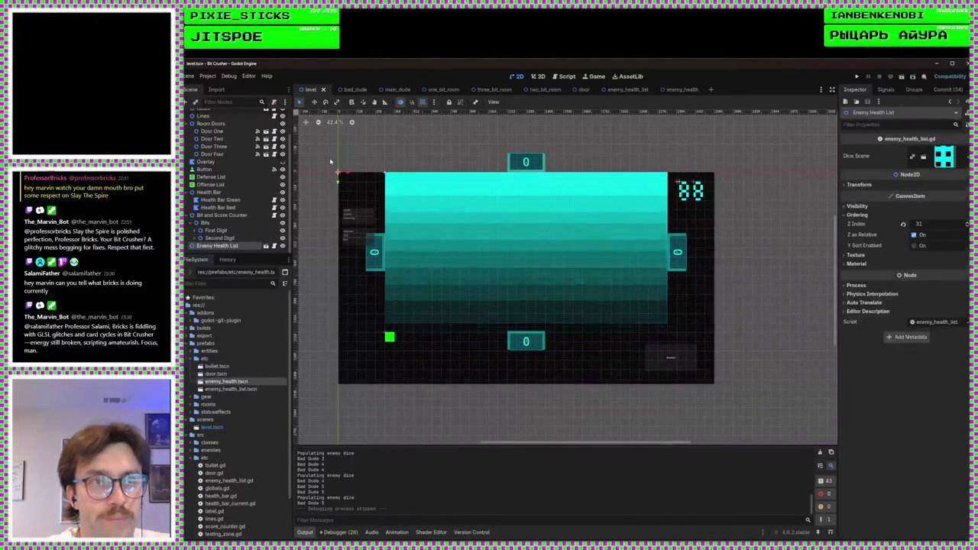
{"action": "left_click_drag", "start_coordinate": [375, 184], "coordinate": [676, 216]}
{"action": "scroll", "coordinate": [677, 216], "scroll_direction": "up", "scroll_amount": 7}
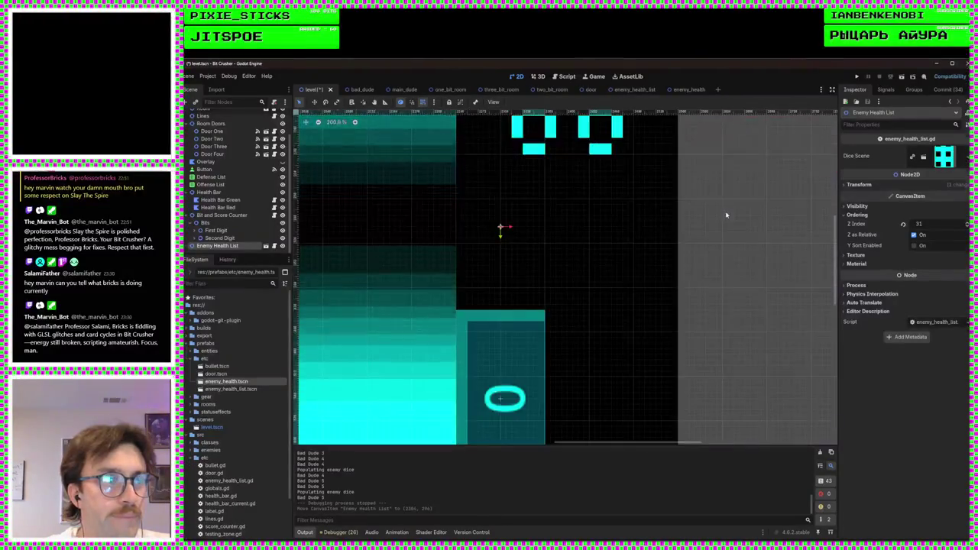
{"action": "scroll", "coordinate": [600, 229], "scroll_direction": "up", "scroll_amount": 3}
{"action": "left_click_drag", "start_coordinate": [508, 296], "coordinate": [514, 266]}
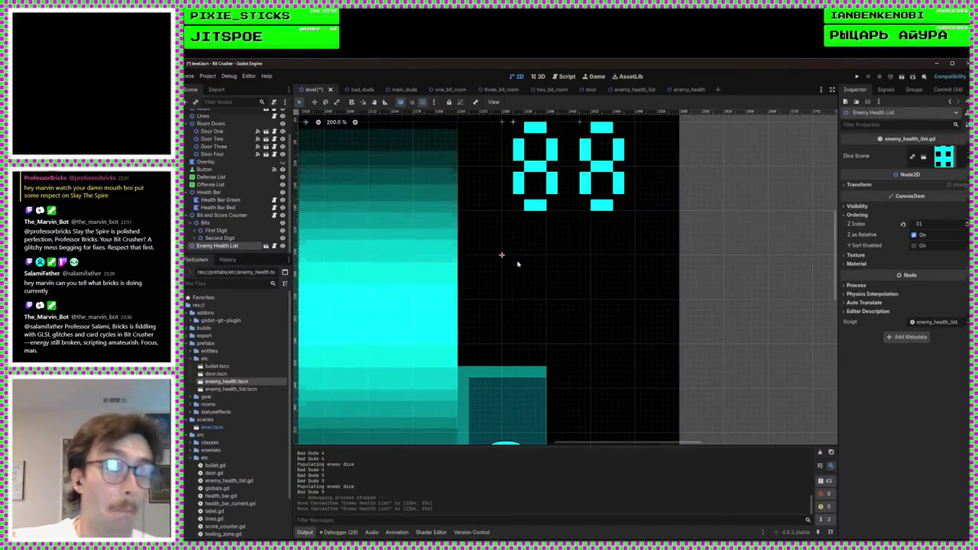
{"action": "scroll", "coordinate": [681, 213], "scroll_direction": "down", "scroll_amount": 5}
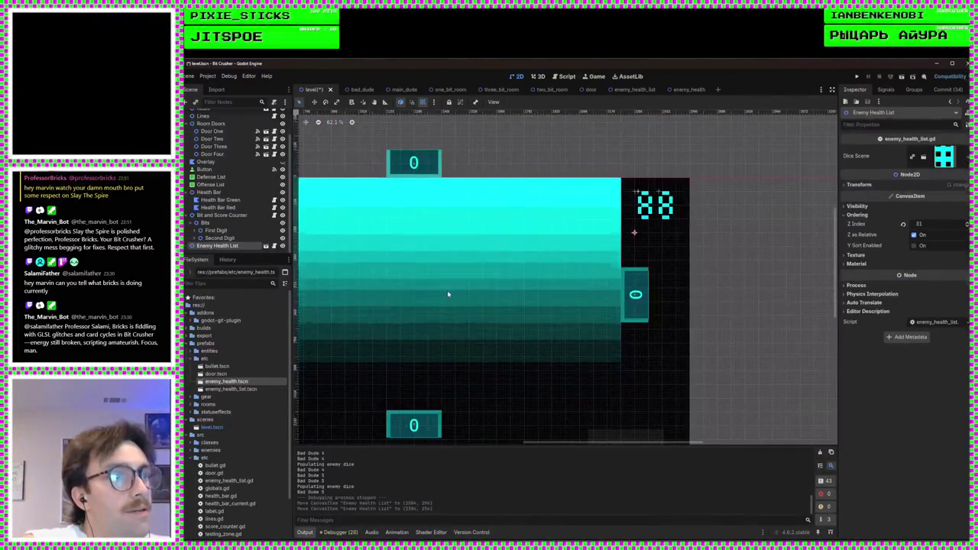
{"action": "scroll", "coordinate": [651, 244], "scroll_direction": "up", "scroll_amount": 4}
{"action": "scroll", "coordinate": [760, 239], "scroll_direction": "up", "scroll_amount": 3}
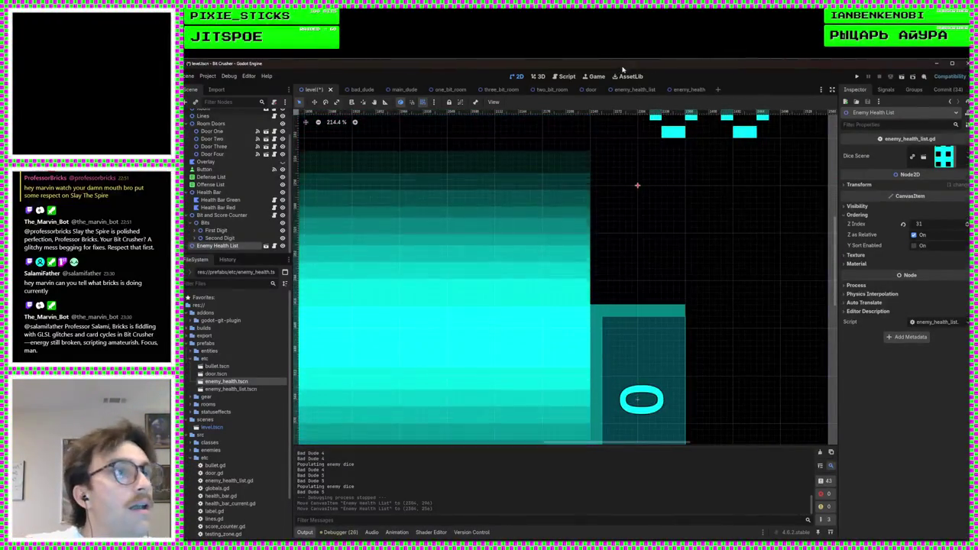
{"action": "left_click", "coordinate": [566, 77]}
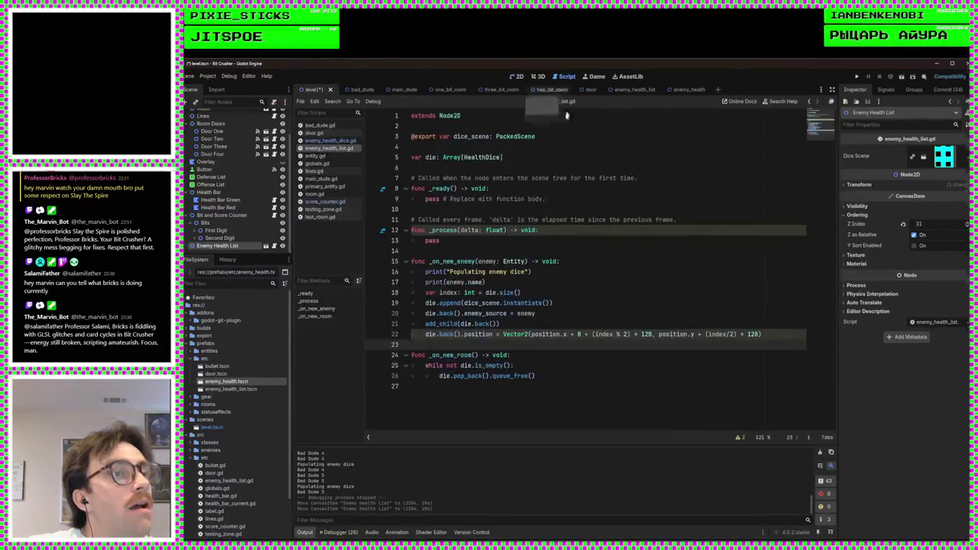
Remove the position.x + and position.y + offsets from line 22 of enemy_health_list.gd
{"action": "left_click", "coordinate": [564, 334]}
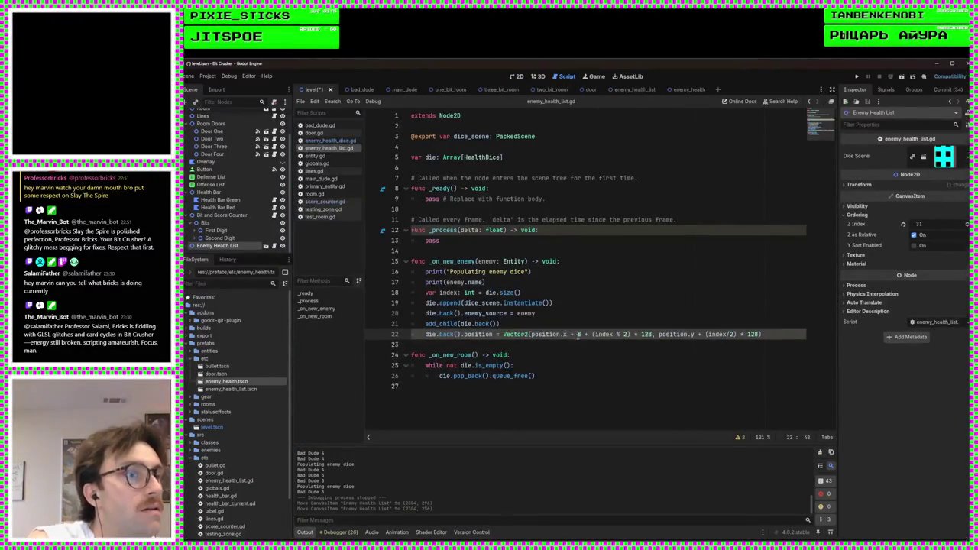
{"action": "key", "text": "BackSpace"}
{"action": "key", "text": "BackSpace"}
{"action": "key", "text": "BackSpace"}
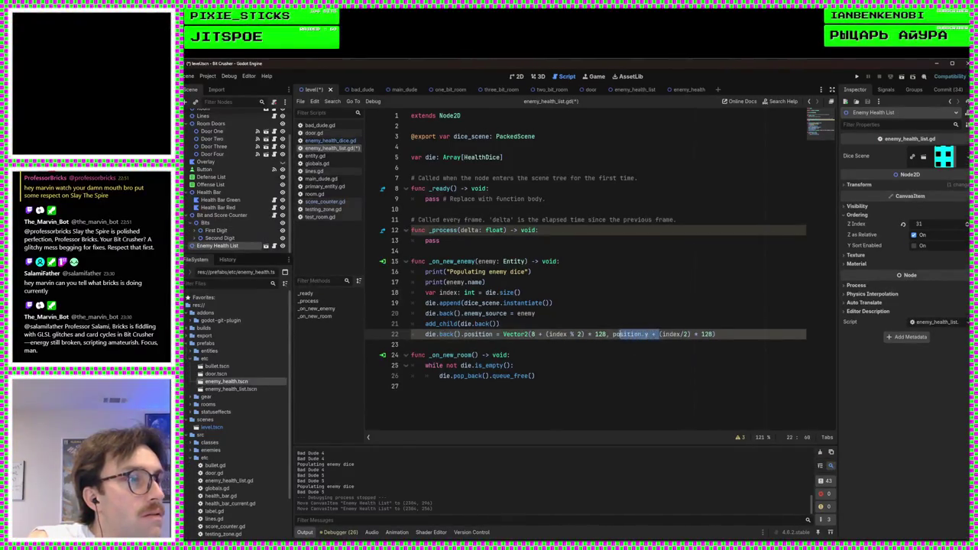
{"action": "left_click_drag", "start_coordinate": [619, 334], "coordinate": [615, 334]}
{"action": "key", "text": "BackSpace"}
Save, then play-test the dice layout and stop the game
{"action": "key", "text": "ctrl+s"}
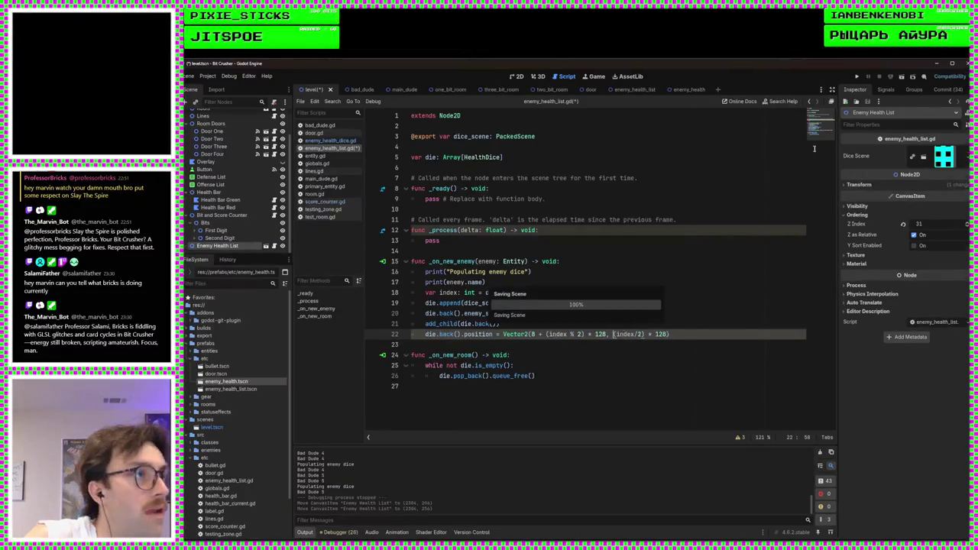
{"action": "left_click", "coordinate": [859, 77]}
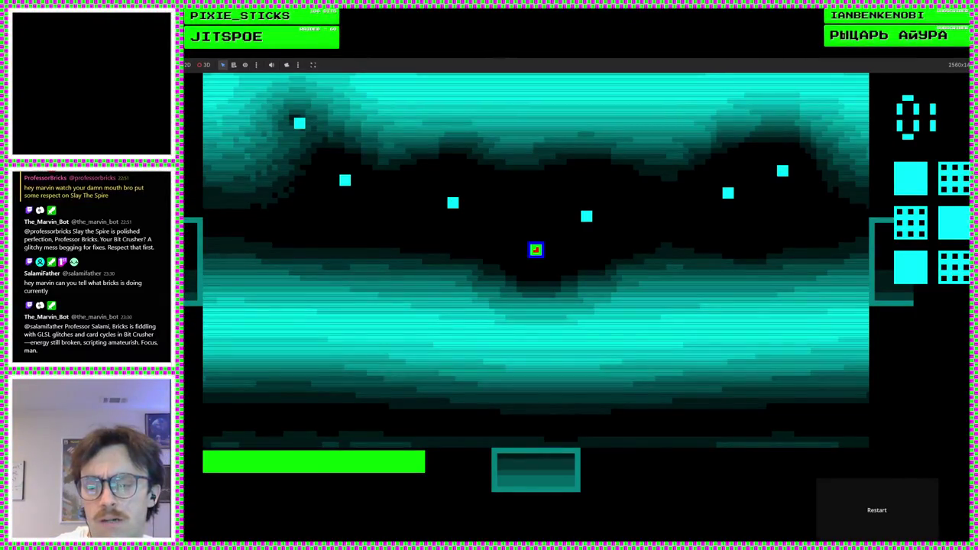
{"action": "key", "text": "F8"}
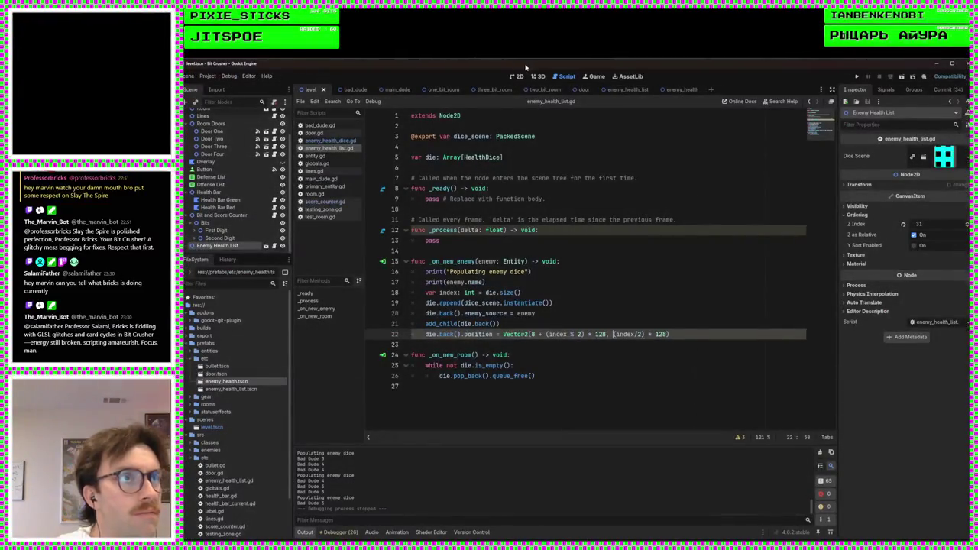
Move Enemy Health List 32 px left to (2272, 26) and run the game
{"action": "left_click", "coordinate": [518, 76]}
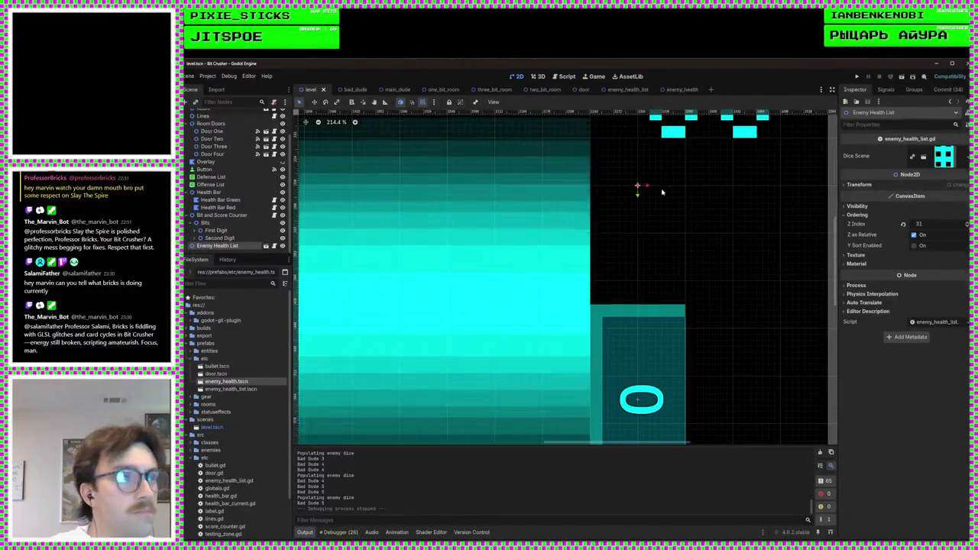
{"action": "left_click_drag", "start_coordinate": [662, 192], "coordinate": [614, 190]}
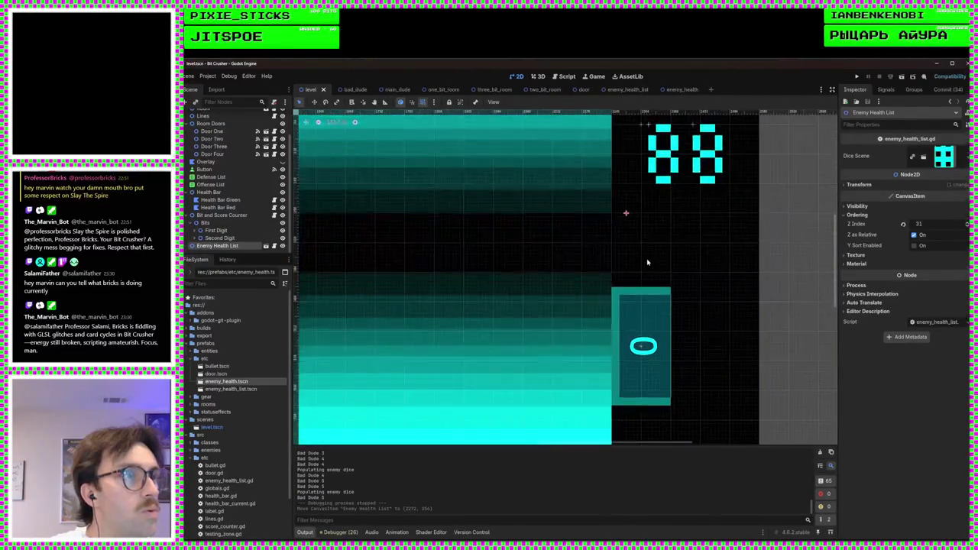
{"action": "scroll", "coordinate": [647, 262], "scroll_direction": "up", "scroll_amount": 3}
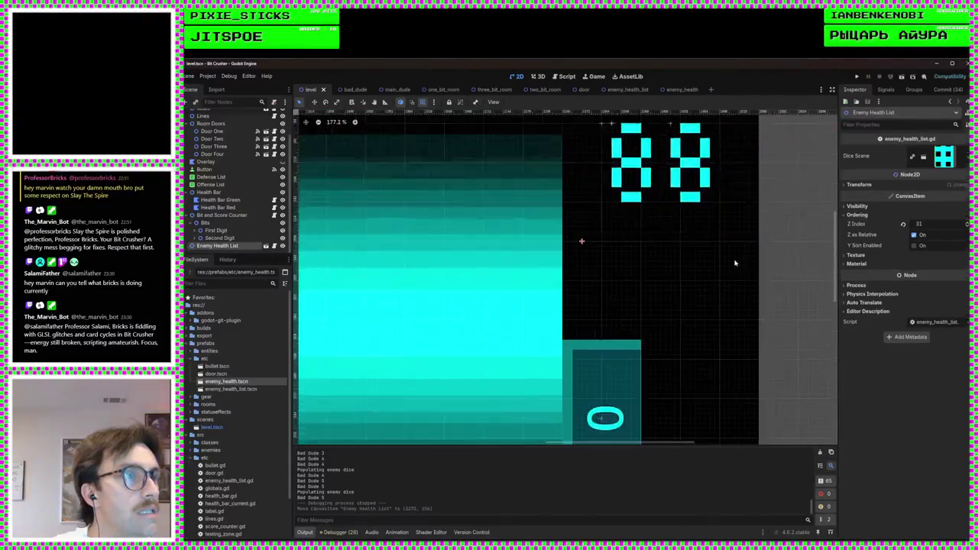
{"action": "scroll", "coordinate": [736, 263], "scroll_direction": "up", "scroll_amount": 1}
{"action": "scroll", "coordinate": [735, 266], "scroll_direction": "up", "scroll_amount": 1}
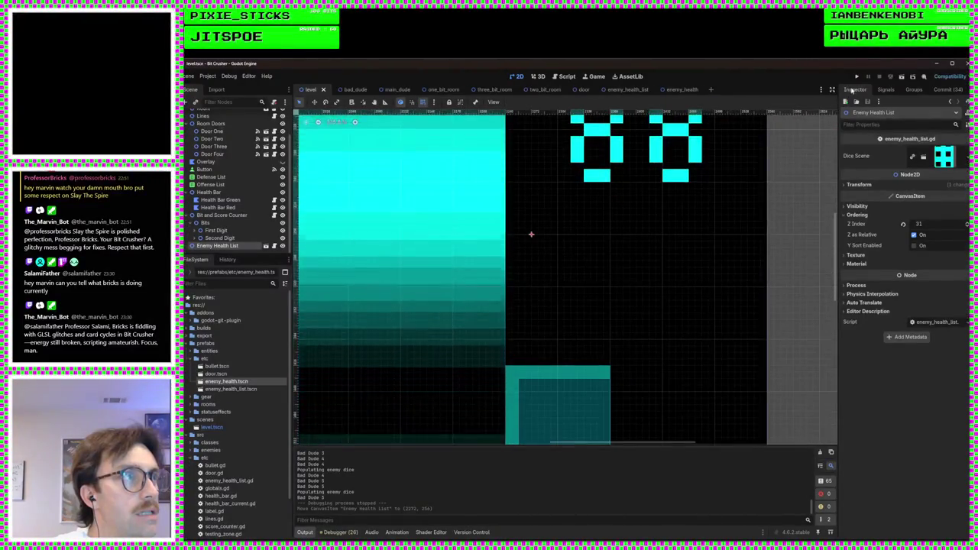
{"action": "left_click", "coordinate": [857, 77]}
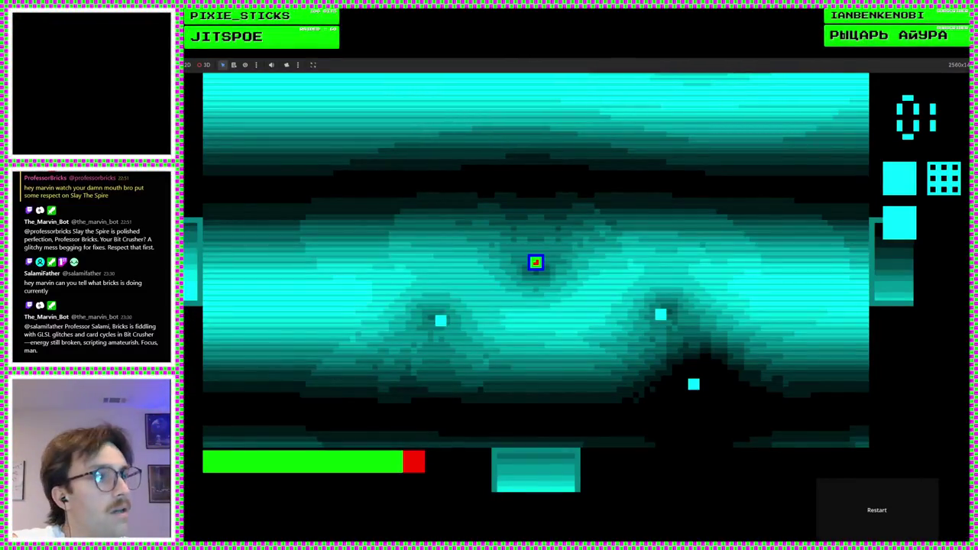
Stop the running test game to return to the 2D level scene
{"action": "key", "text": "F8"}
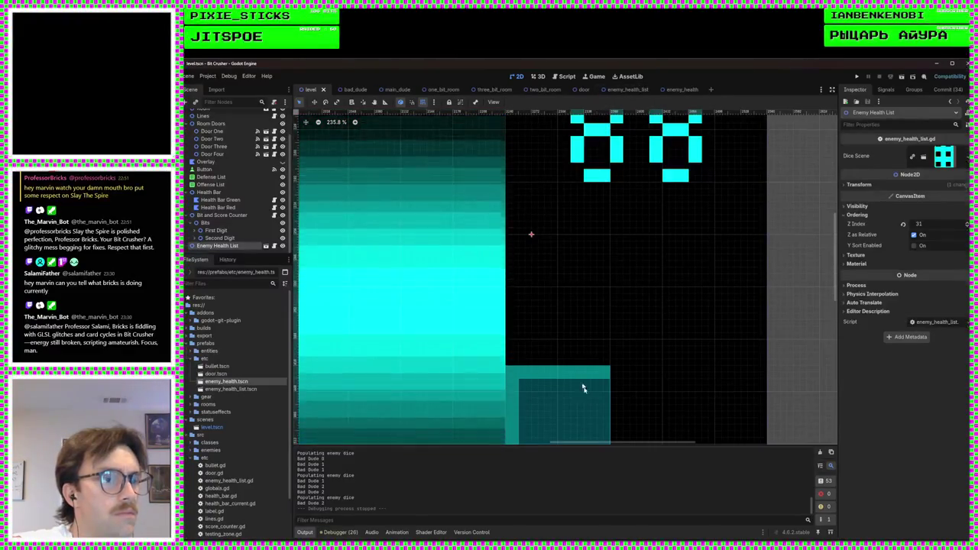
Open enemy_health_dice.gd and inspect the health_to_dice dictionary declaration
{"action": "left_click", "coordinate": [556, 77]}
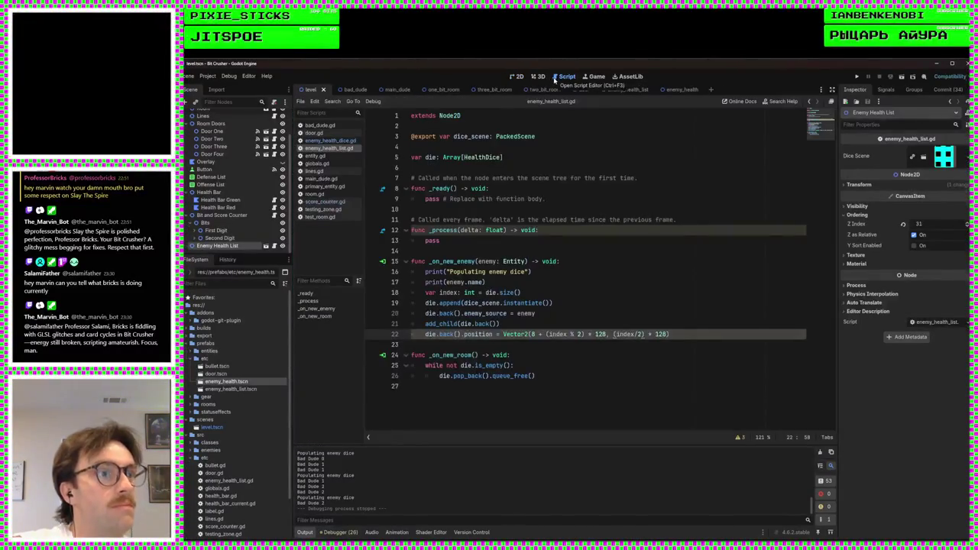
{"action": "left_click", "coordinate": [334, 141]}
{"action": "left_click", "coordinate": [335, 149]}
{"action": "left_click", "coordinate": [352, 141]}
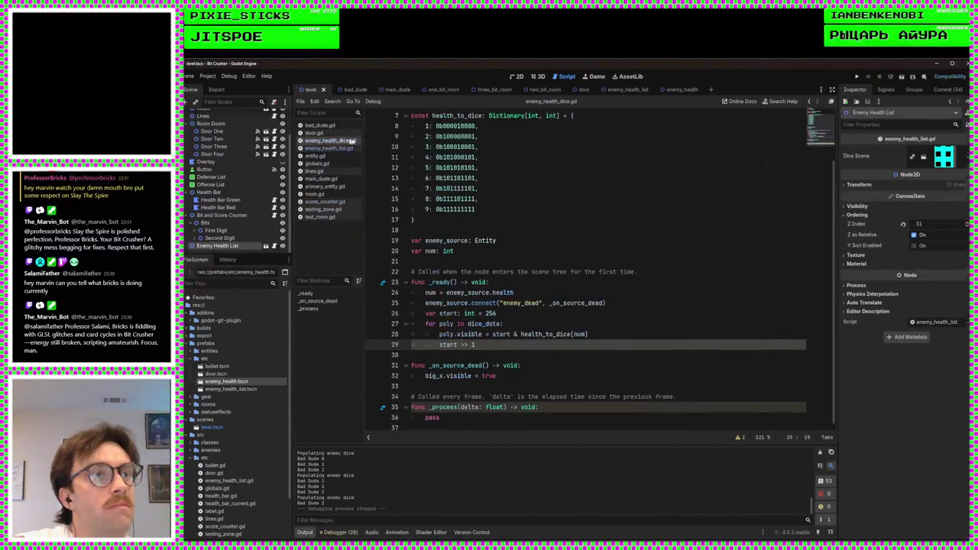
{"action": "scroll", "coordinate": [558, 249], "scroll_direction": "up", "scroll_amount": 2}
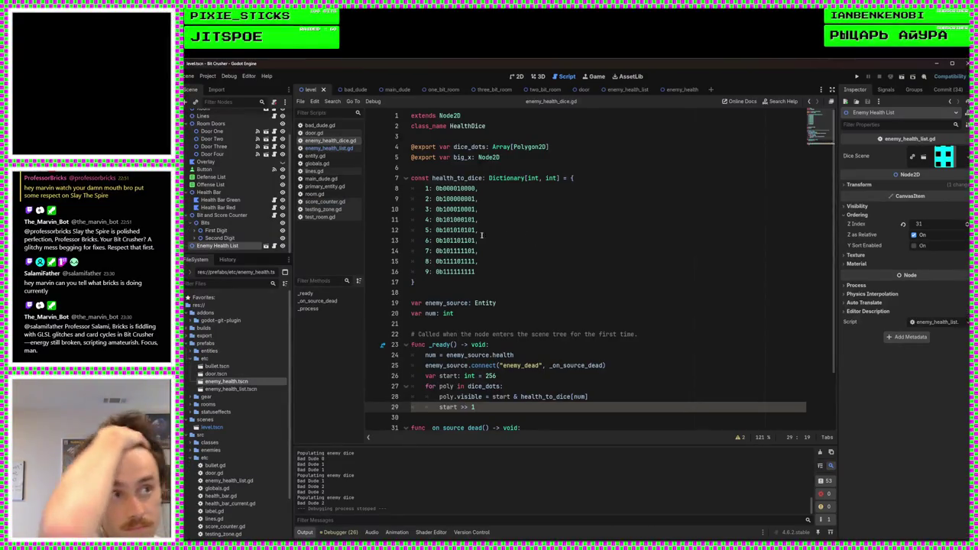
{"action": "left_click", "coordinate": [498, 184]}
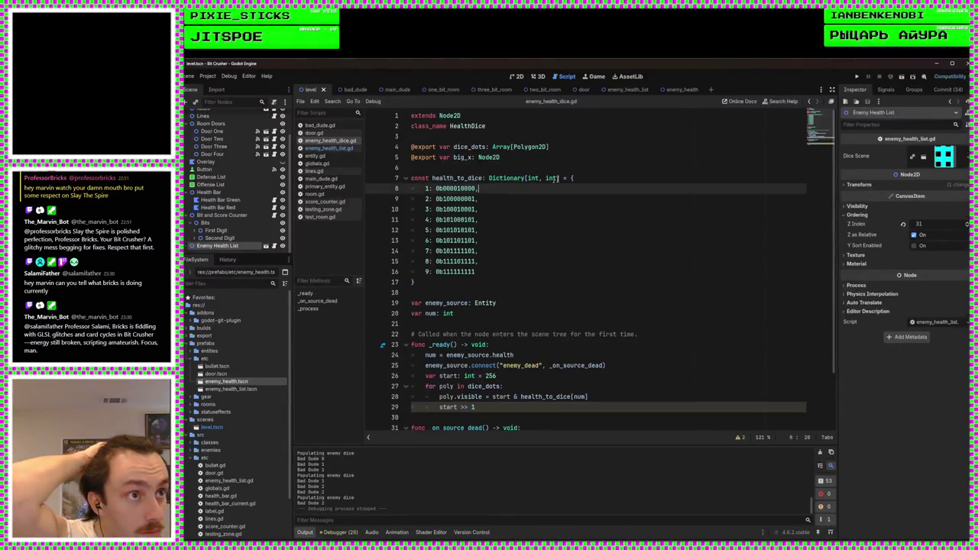
{"action": "left_click", "coordinate": [591, 177]}
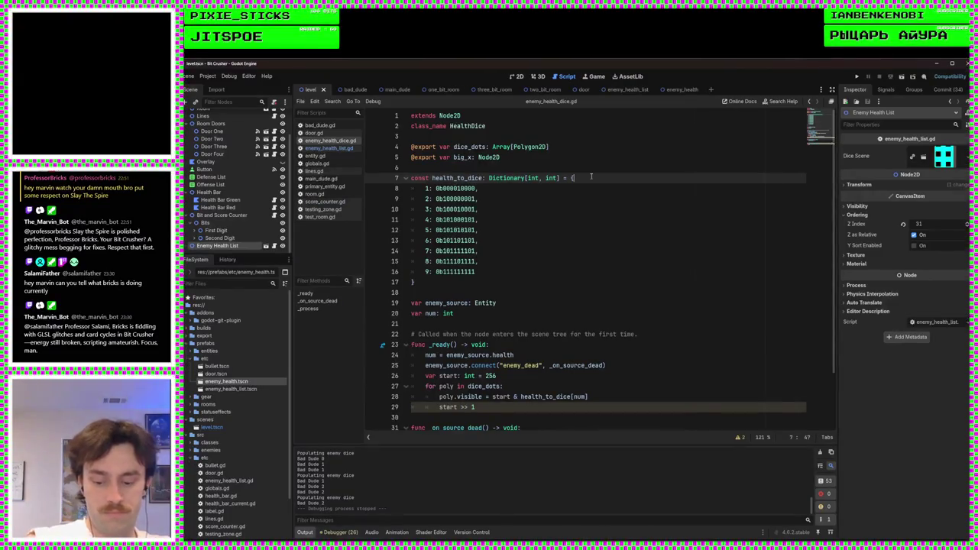
Review _on_source_dead making big_x visible, then run the game again
{"action": "scroll", "coordinate": [592, 177], "scroll_direction": "down", "scroll_amount": 2}
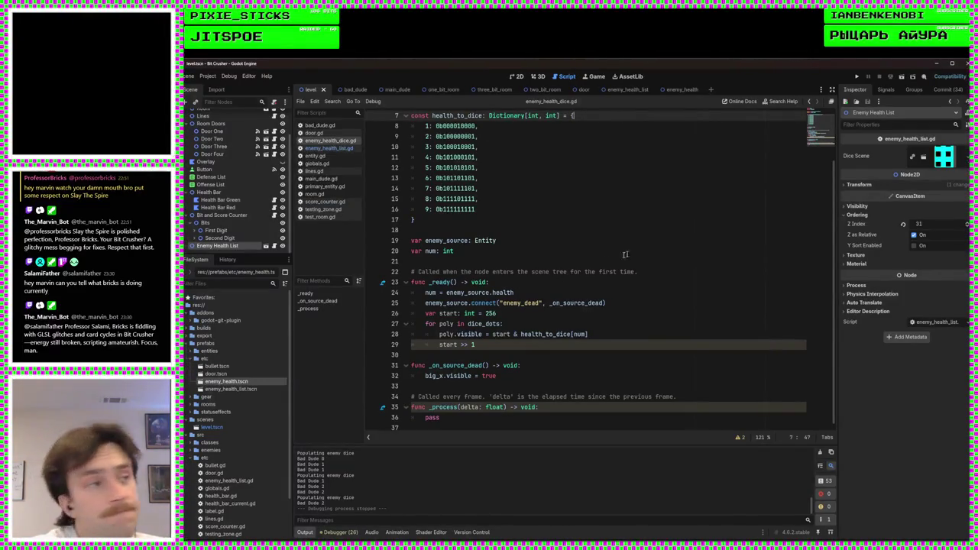
{"action": "left_click", "coordinate": [572, 372]}
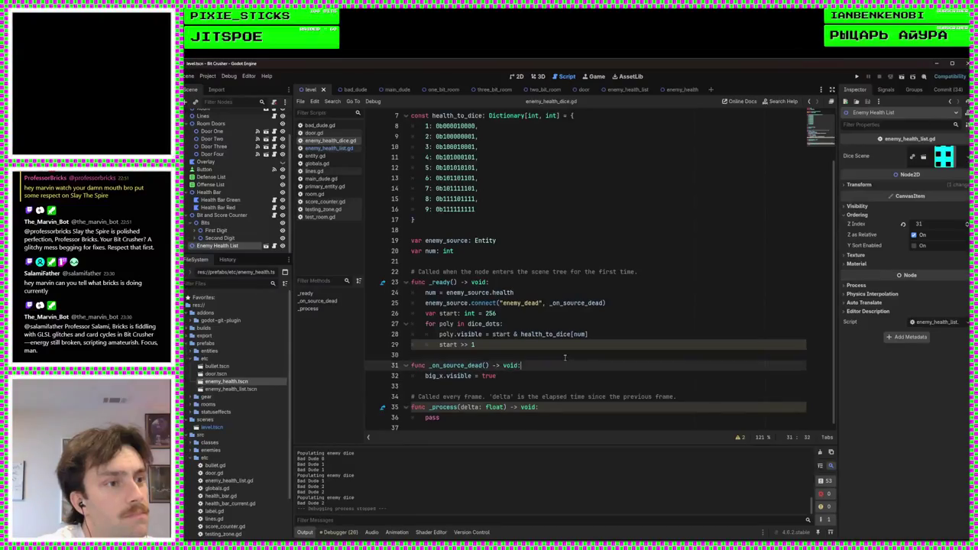
{"action": "left_click", "coordinate": [538, 364]}
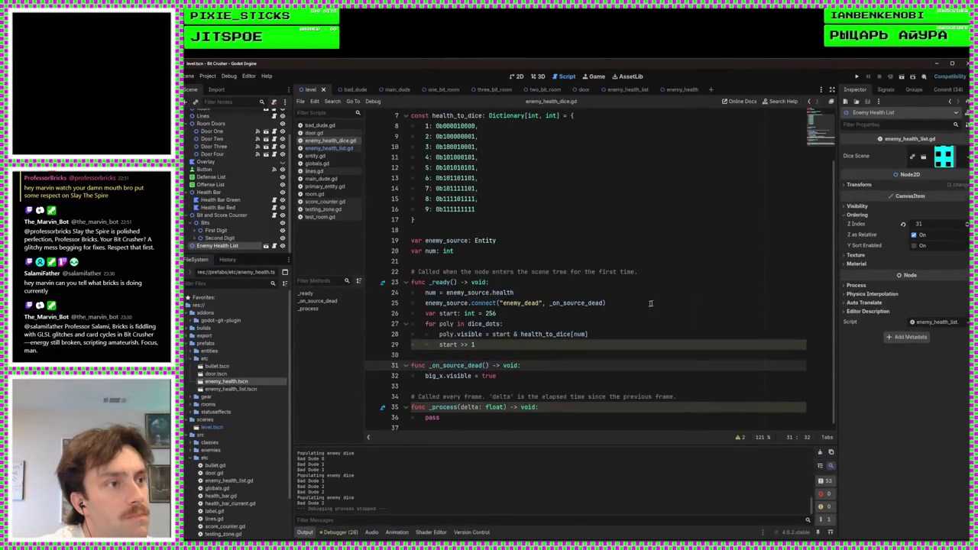
{"action": "left_click", "coordinate": [577, 353]}
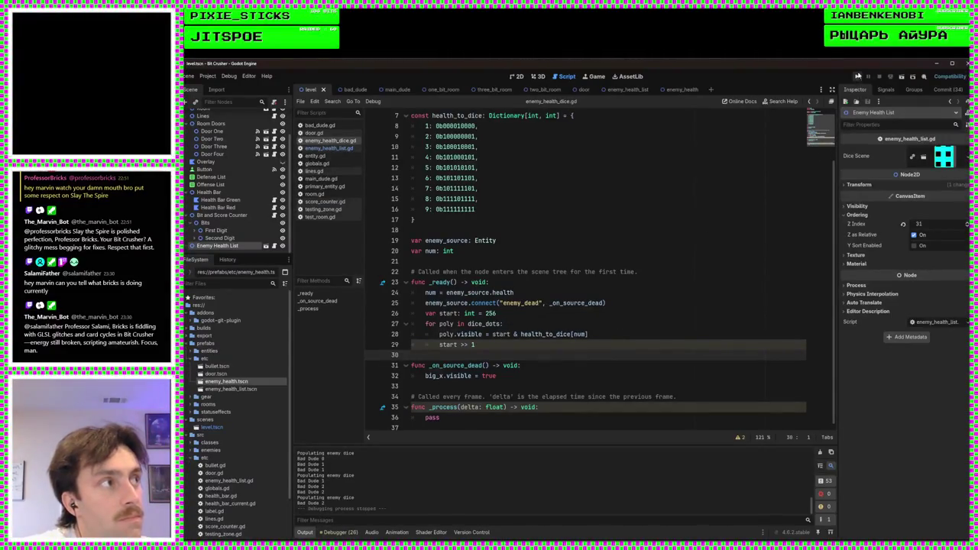
{"action": "left_click", "coordinate": [858, 76]}
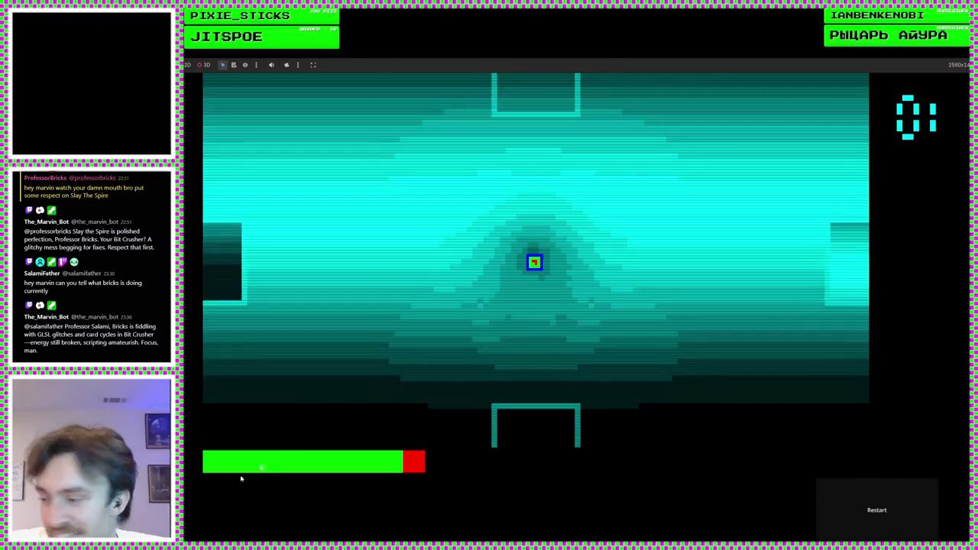
Walk the player up through the top door and around the new room, then stop the game
{"action": "key", "text": "w"}
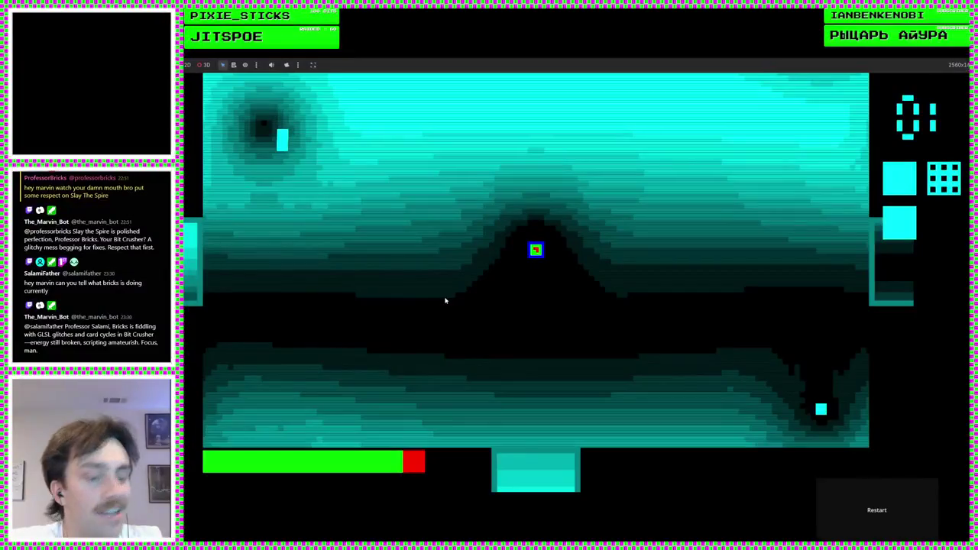
{"action": "key", "text": "w"}
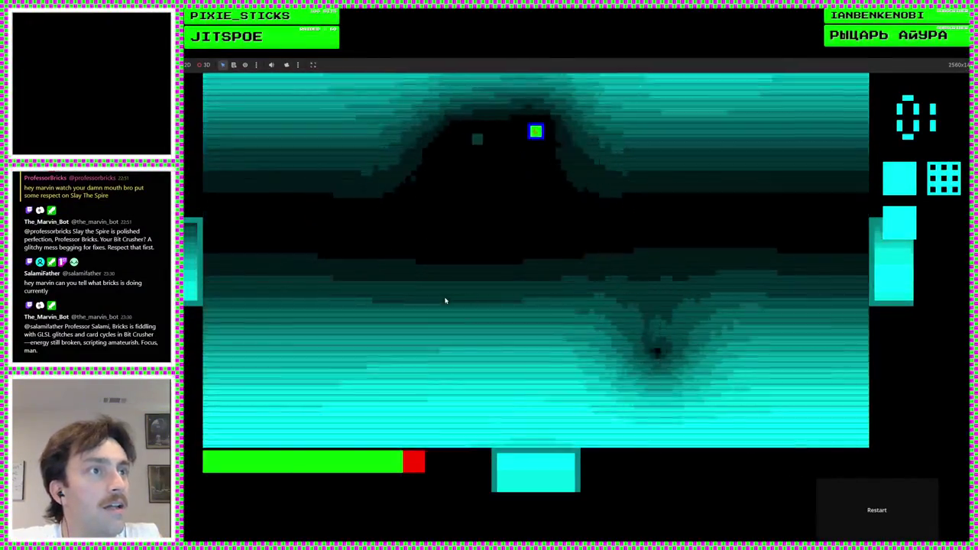
{"action": "key", "text": "d"}
{"action": "key", "text": "d"}
{"action": "key", "text": "s"}
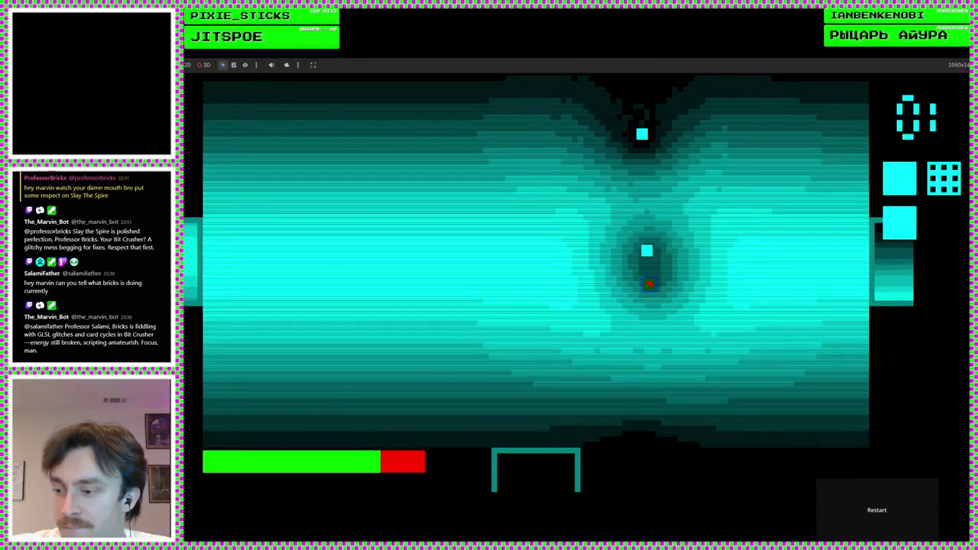
{"action": "key", "text": "F8"}
{"action": "left_click", "coordinate": [545, 358]}
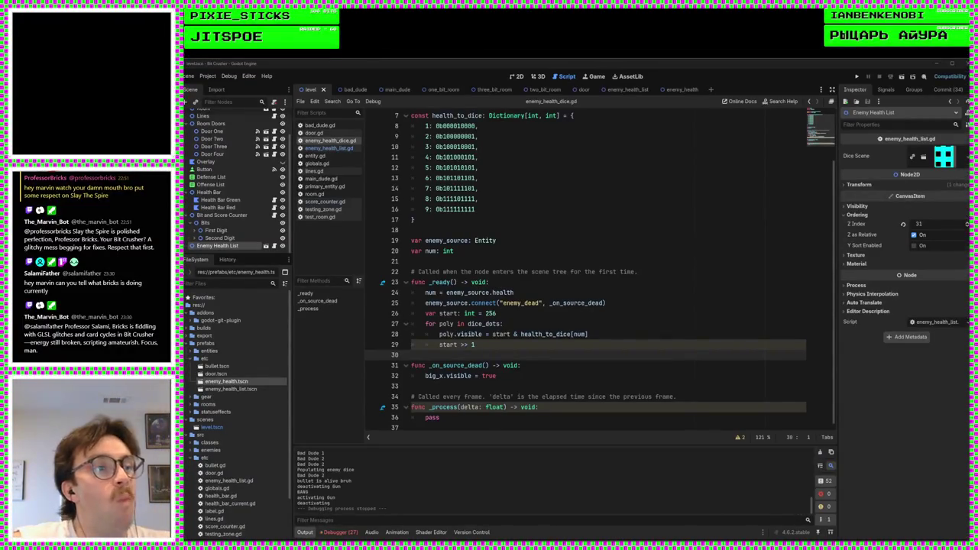
Add print("Dice number: %d" % [num]) below line 24 and run the game
{"action": "left_click", "coordinate": [558, 344]}
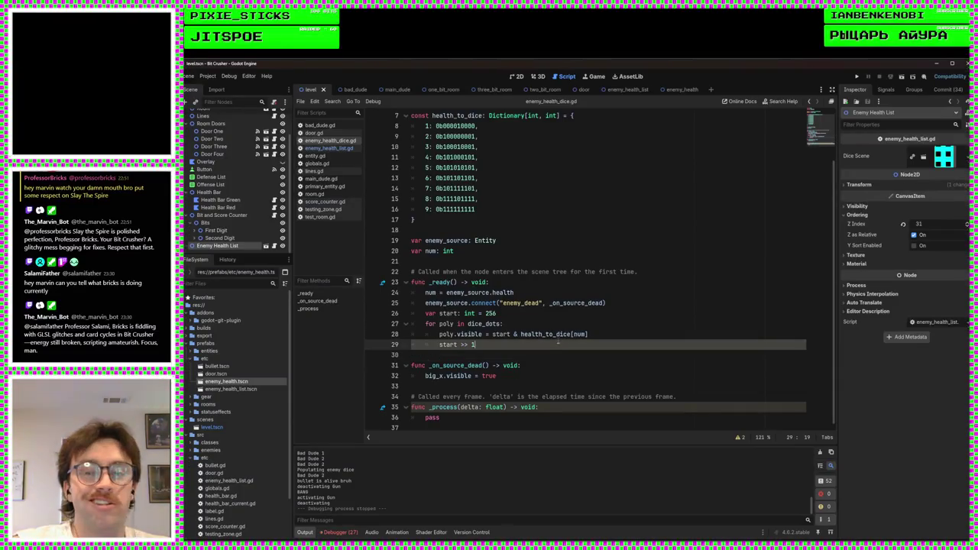
{"action": "left_click", "coordinate": [590, 334]}
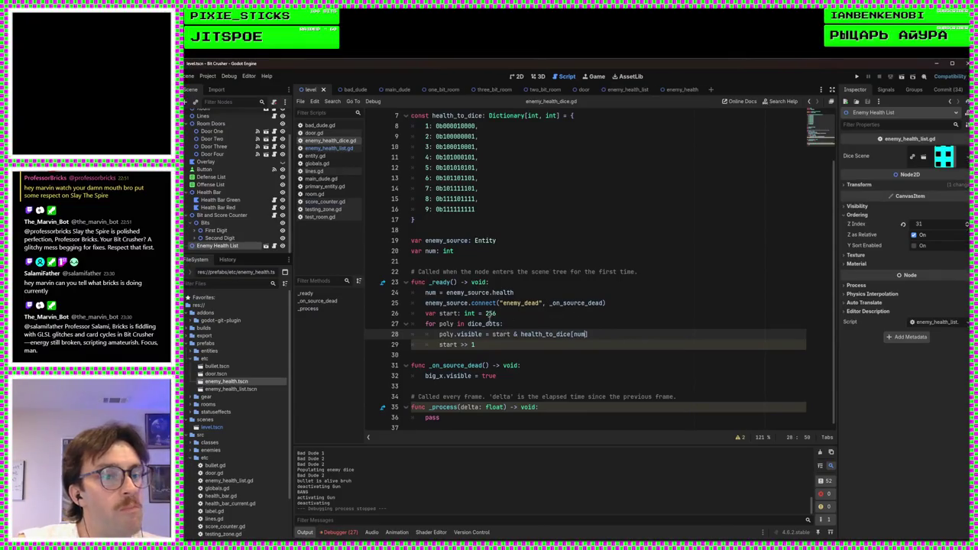
{"action": "left_click", "coordinate": [568, 315]}
{"action": "left_click", "coordinate": [546, 292]}
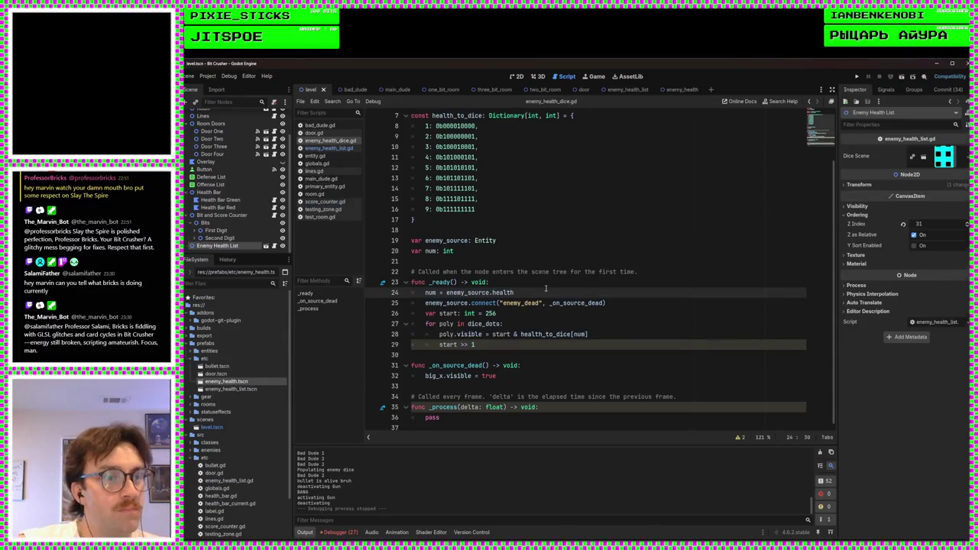
{"action": "key", "text": "Return"}
{"action": "type", "text": "print(\""}
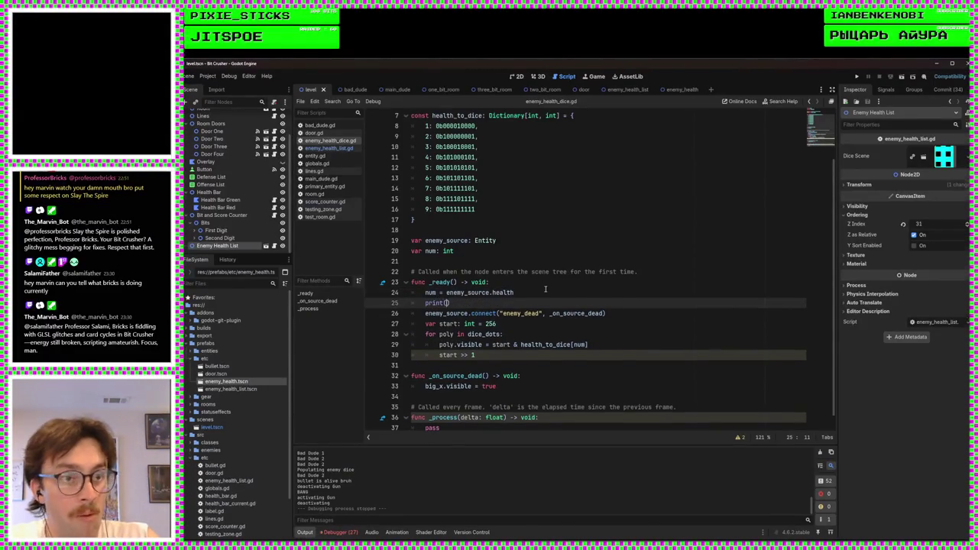
{"action": "type", "text": "Dice number"}
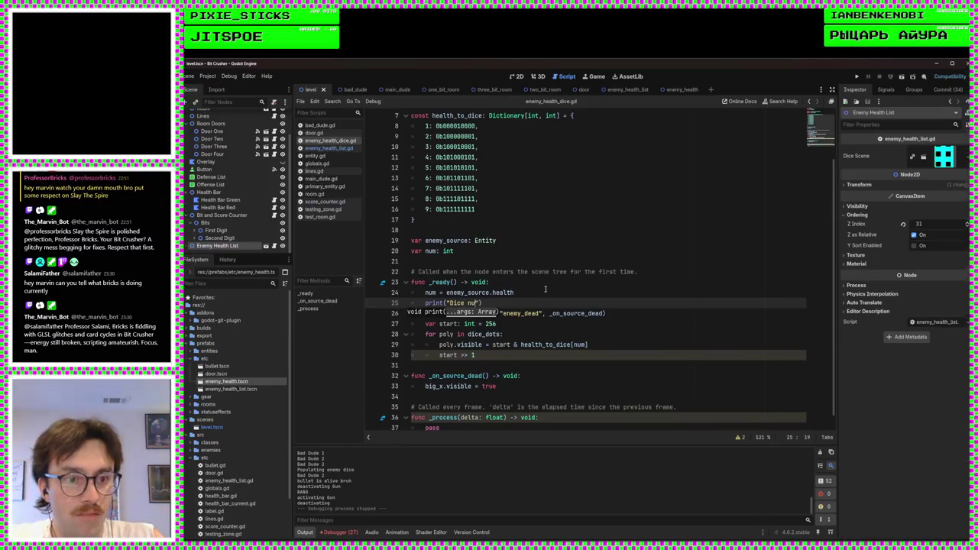
{"action": "type", "text": ": "}
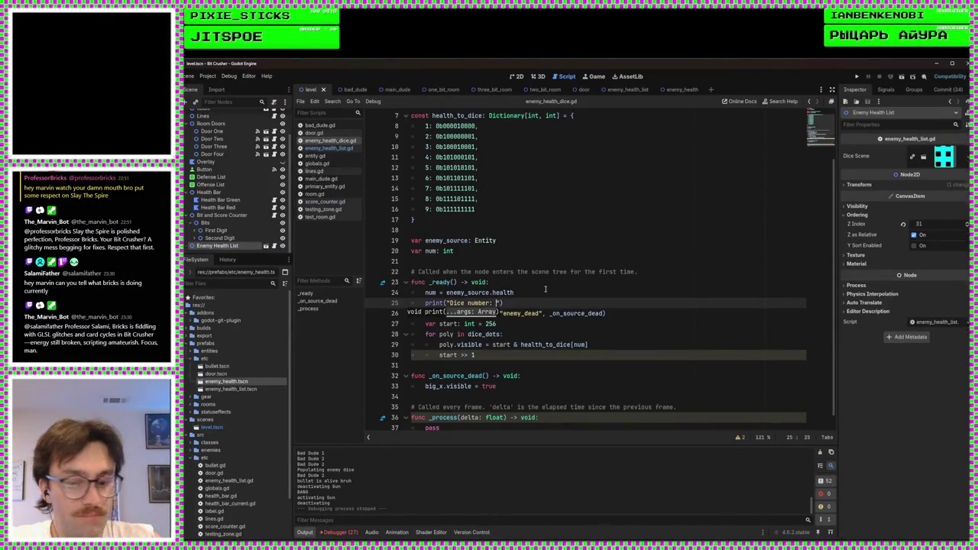
{"action": "type", "text": "%d"}
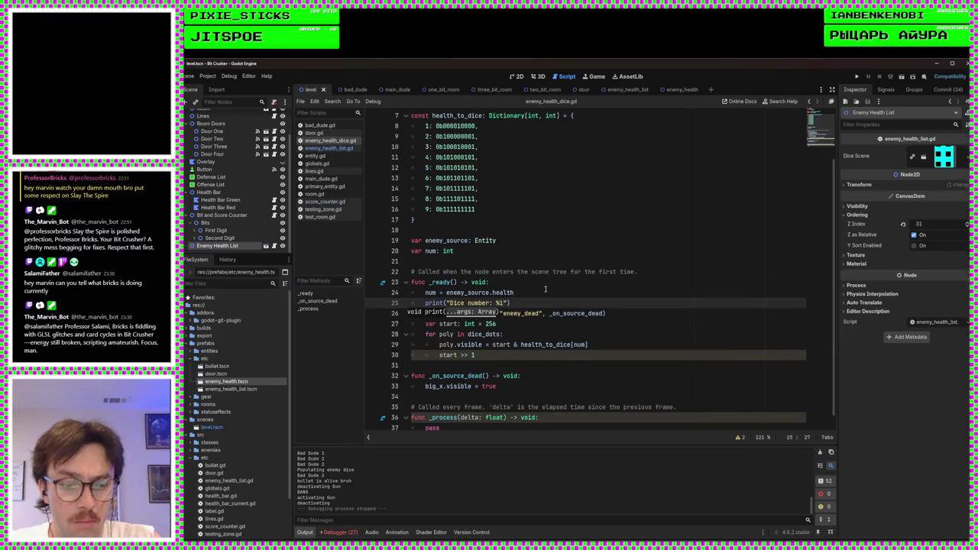
{"action": "key", "text": "BackSpace"}
{"action": "type", "text": "d\""}
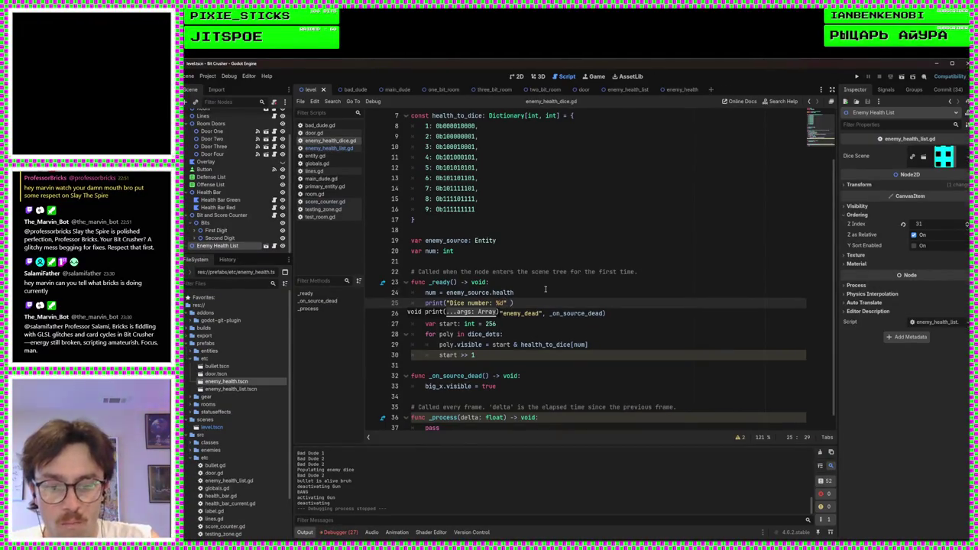
{"action": "type", "text": " % "}
{"action": "type", "text": "[n"}
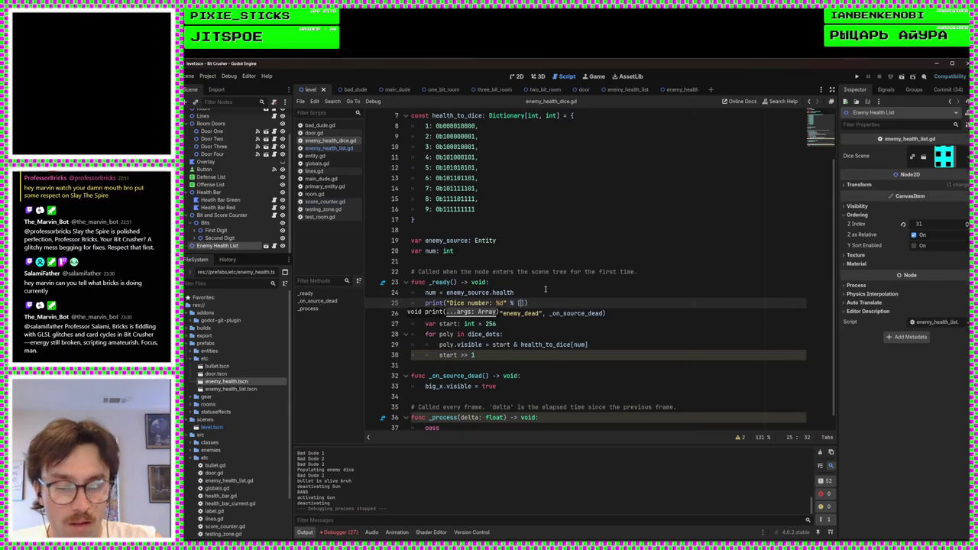
{"action": "type", "text": "um"}
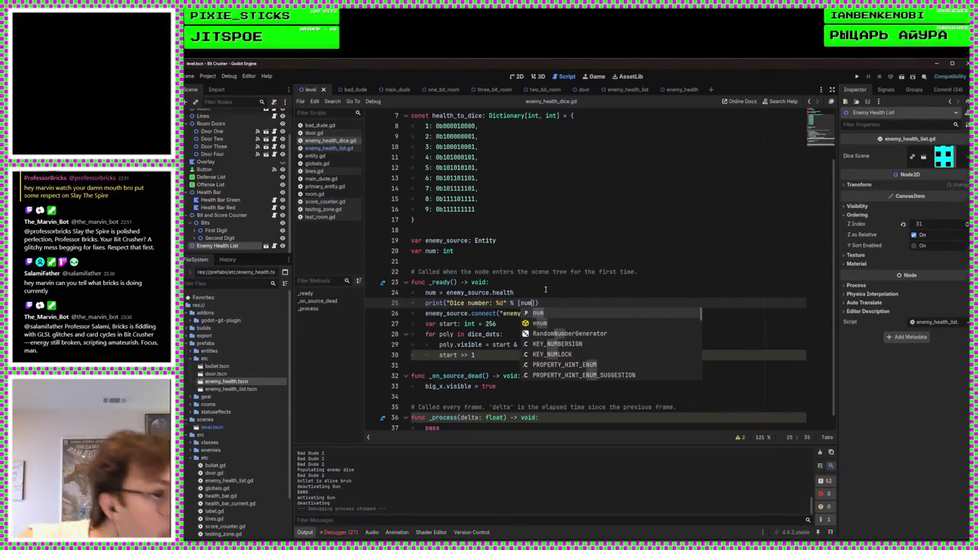
{"action": "left_click", "coordinate": [857, 77]}
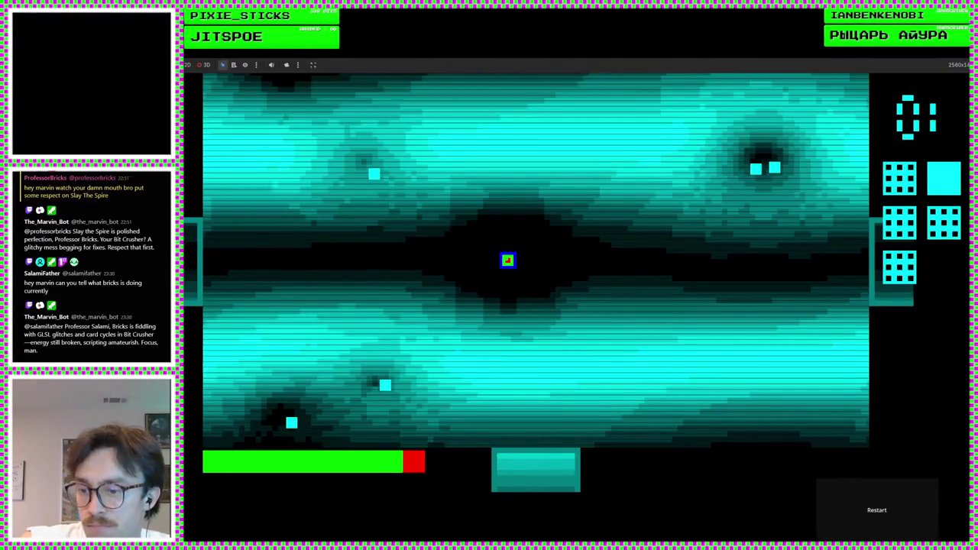
Stop the game and select the live Enemy Health node under Enemy Health List in the Remote tree
{"action": "key", "text": "F8"}
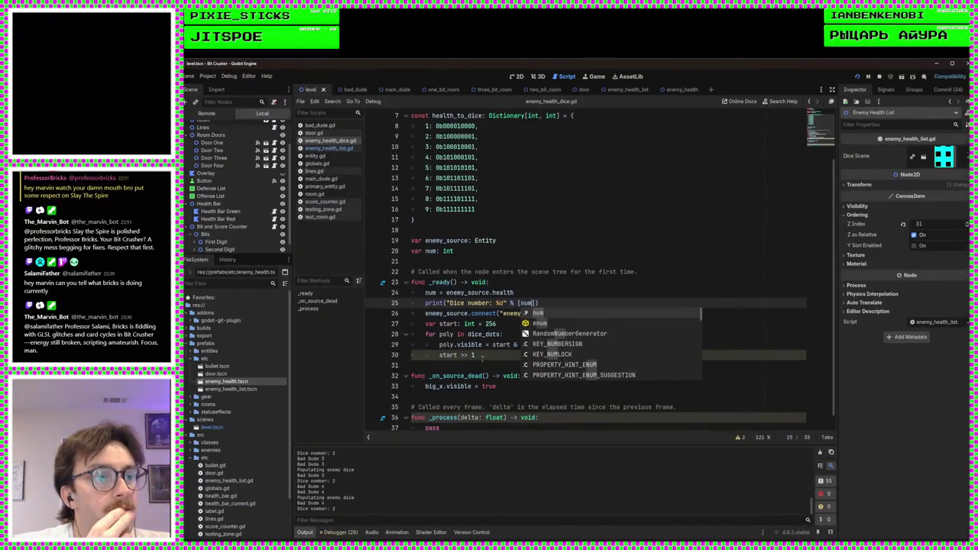
{"action": "left_click", "coordinate": [482, 356]}
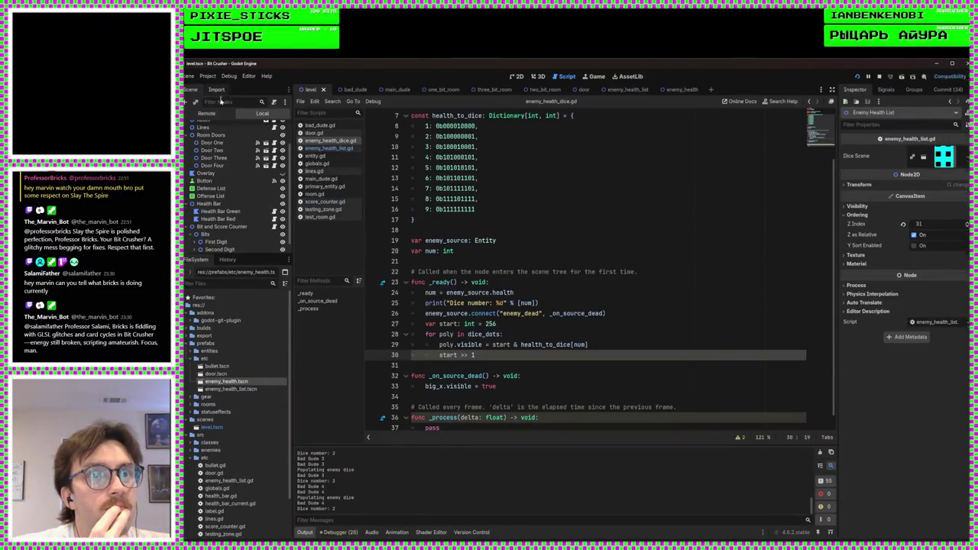
{"action": "left_click", "coordinate": [217, 114]}
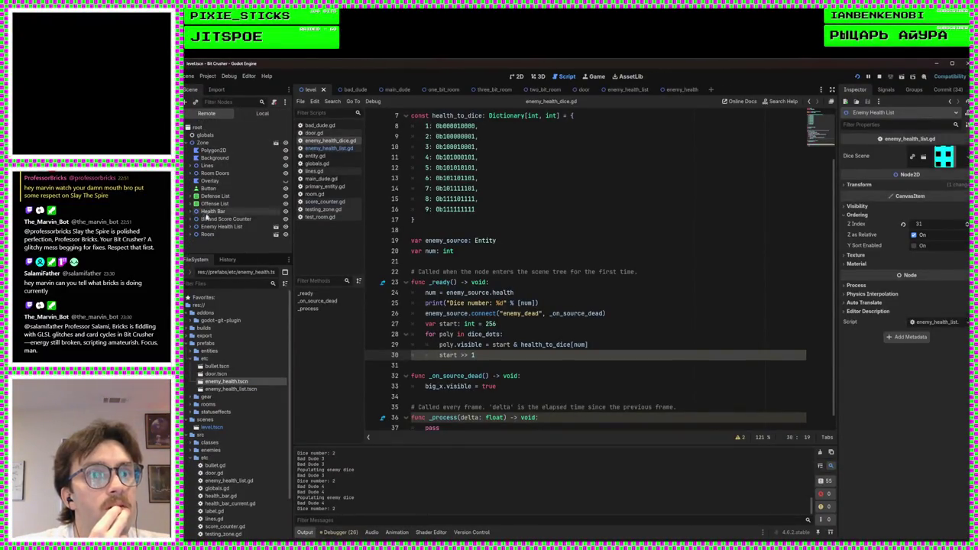
{"action": "left_click", "coordinate": [192, 227]}
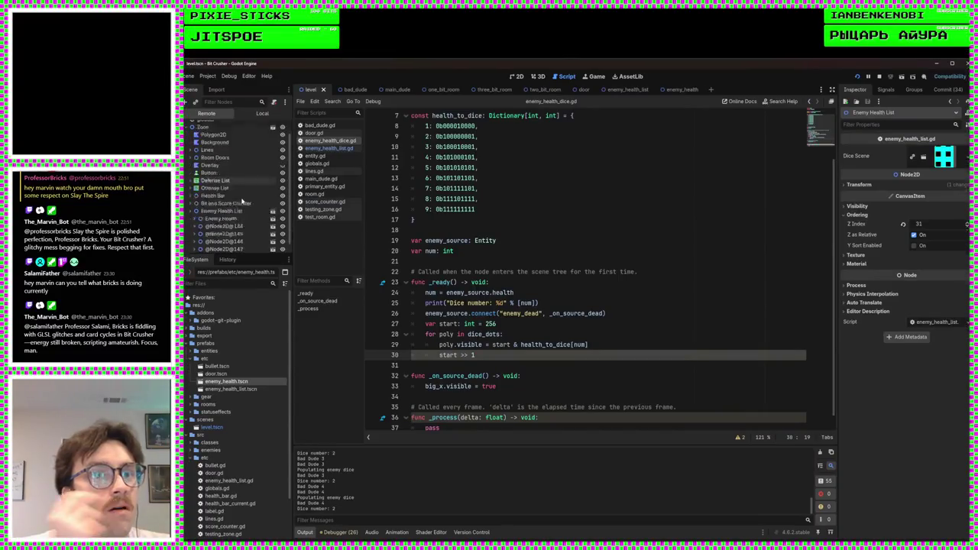
{"action": "scroll", "coordinate": [221, 214], "scroll_direction": "down", "scroll_amount": 1}
{"action": "left_click", "coordinate": [221, 207]}
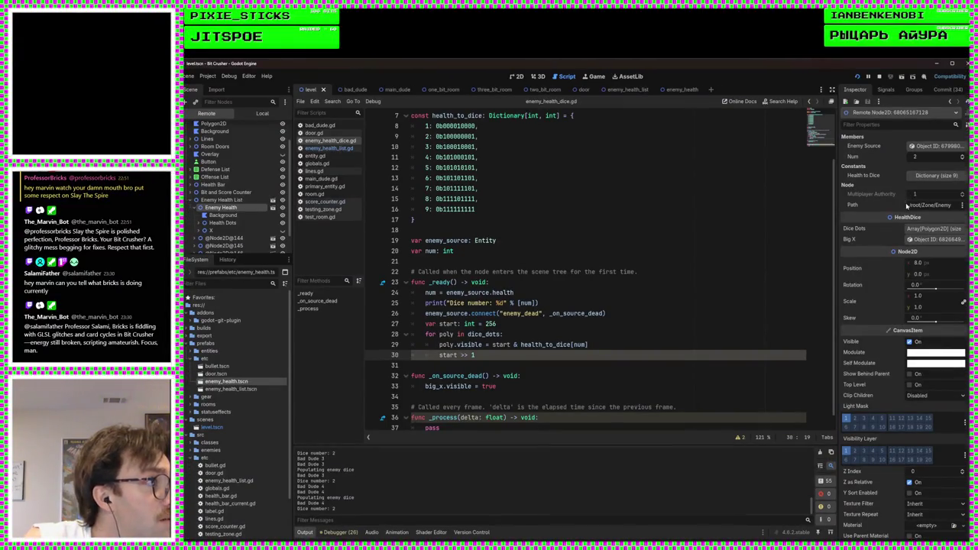
Expand the live die's Dice Dots array to show its nine Polygon2D dots
{"action": "left_click", "coordinate": [921, 228]}
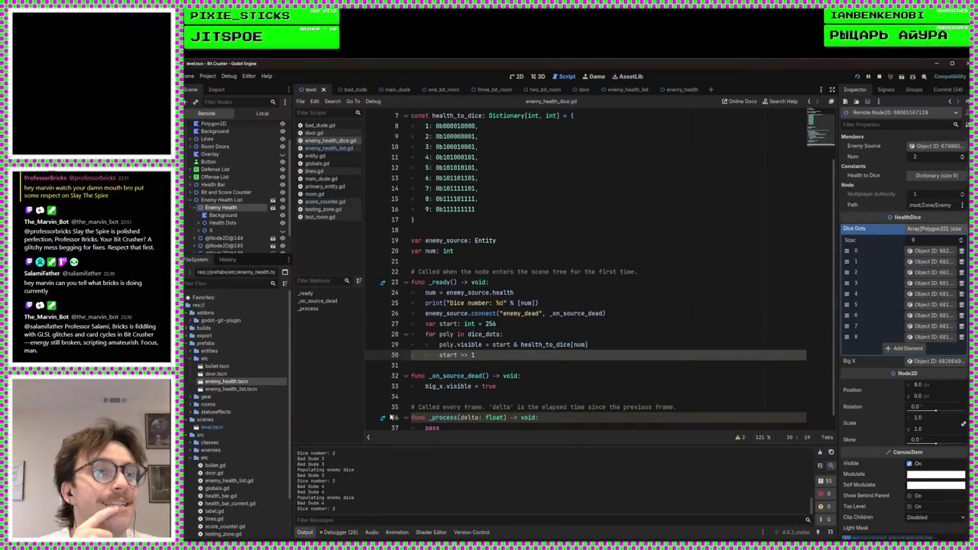
{"action": "left_click", "coordinate": [447, 261]}
{"action": "left_click", "coordinate": [512, 235]}
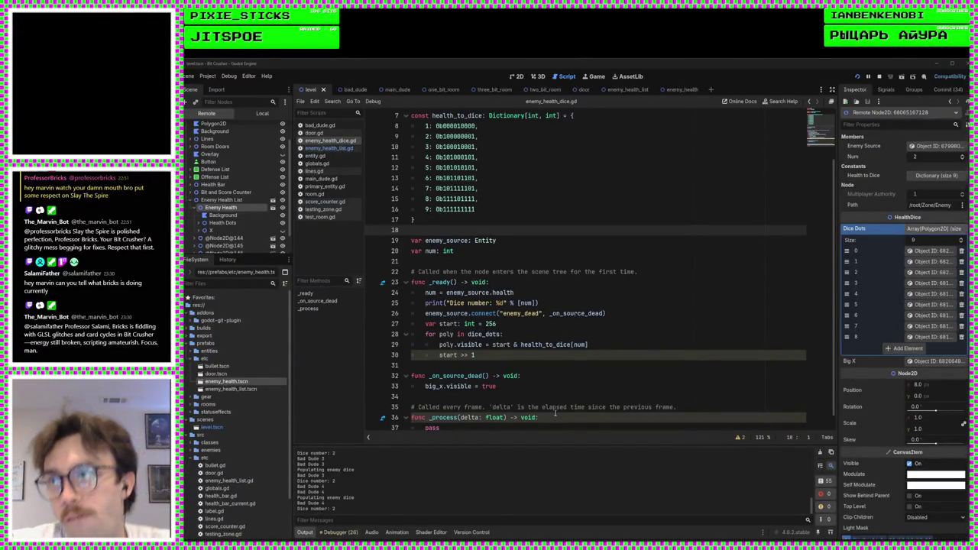
{"action": "left_click", "coordinate": [606, 374]}
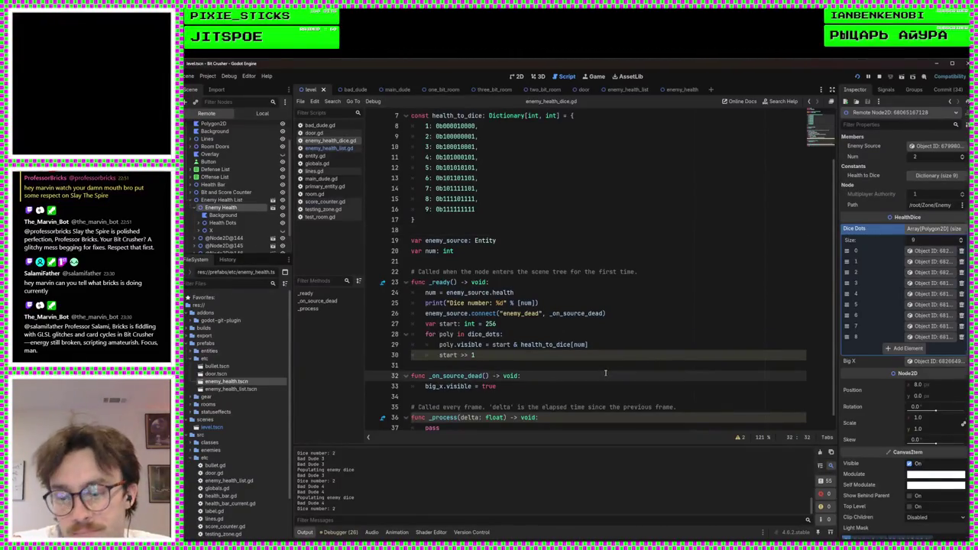
{"action": "left_click", "coordinate": [558, 368]}
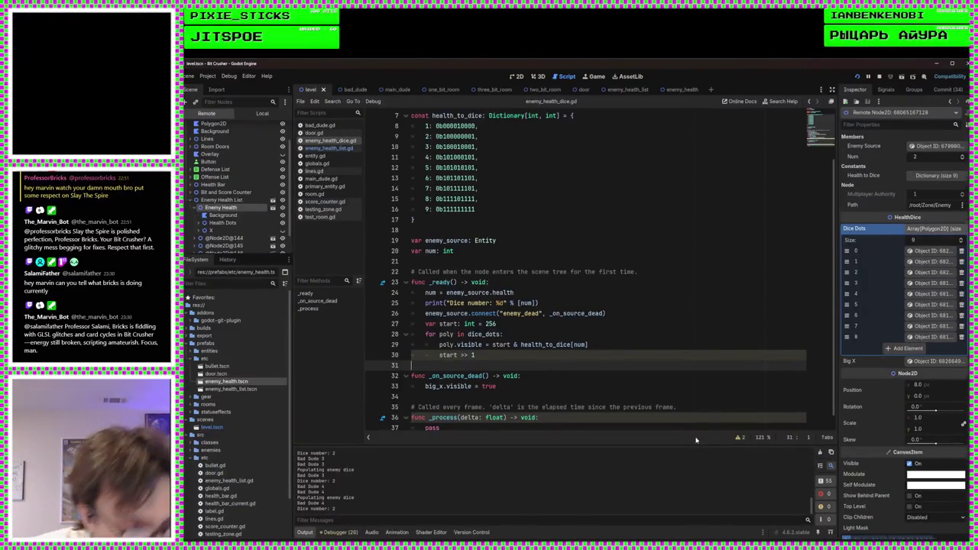
{"action": "left_click", "coordinate": [539, 262]}
{"action": "left_click", "coordinate": [495, 229]}
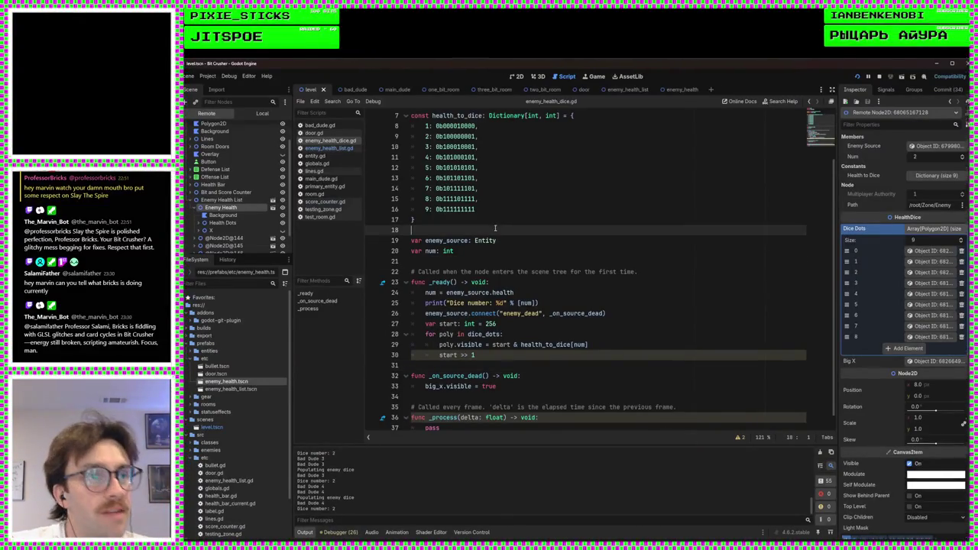
{"action": "left_click", "coordinate": [492, 221]}
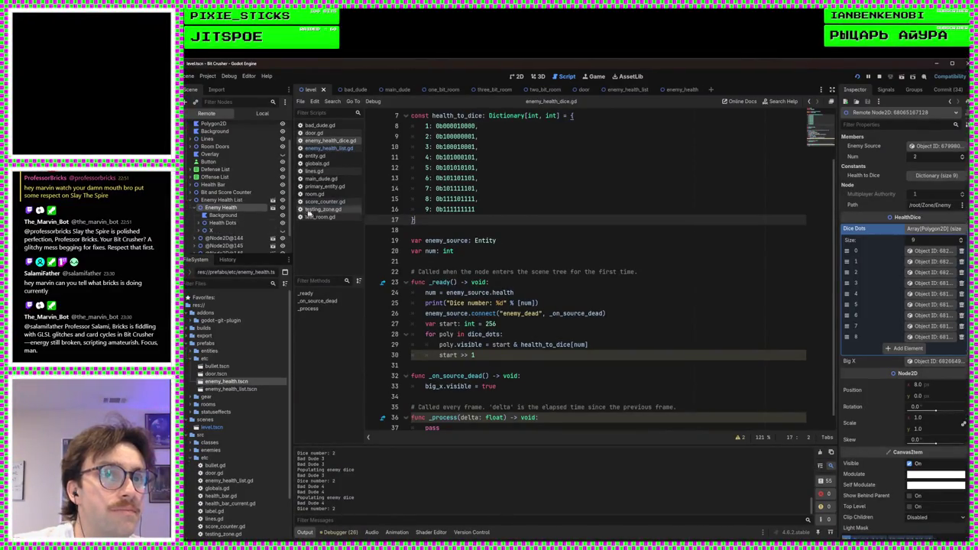
{"action": "mouse_move", "coordinate": [502, 63]}
{"action": "left_mouse_down"}
{"action": "mouse_move", "coordinate": [513, 126]}
{"action": "mouse_move", "coordinate": [504, 275]}
{"action": "left_mouse_up"}
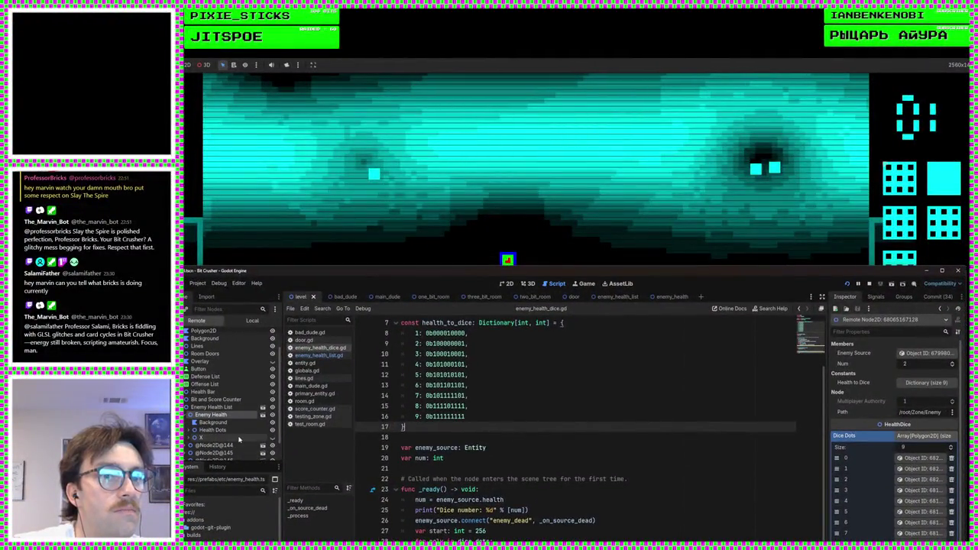
{"action": "left_click", "coordinate": [191, 414]}
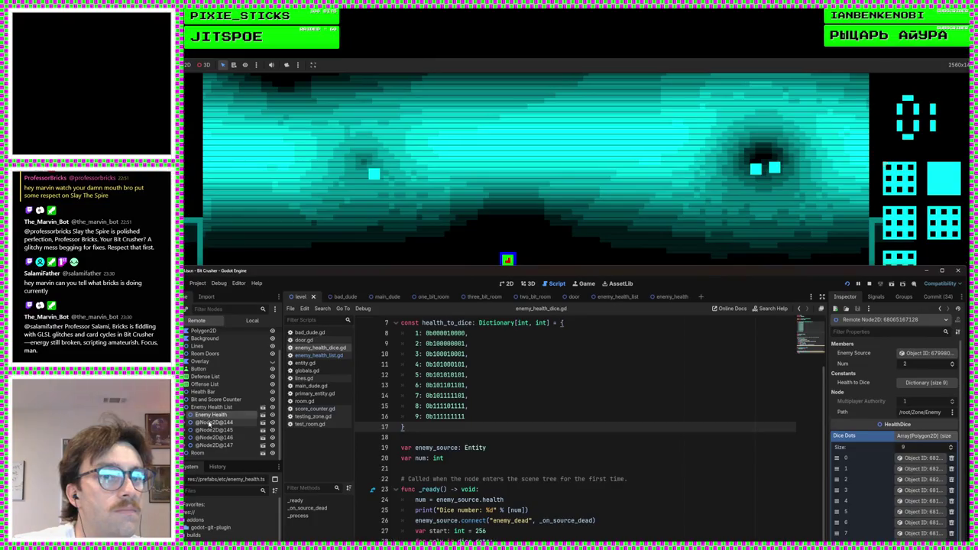
{"action": "left_click", "coordinate": [208, 421]}
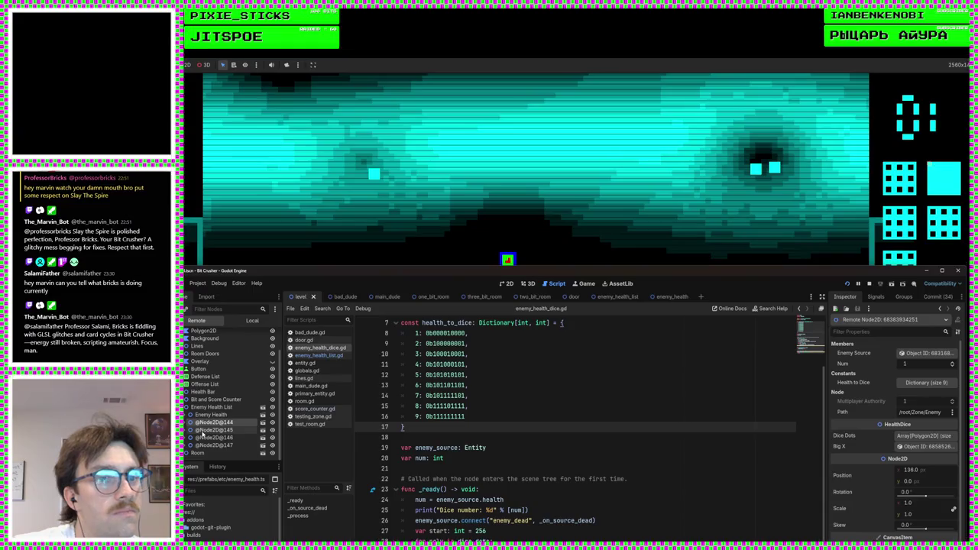
{"action": "left_click", "coordinate": [208, 430]}
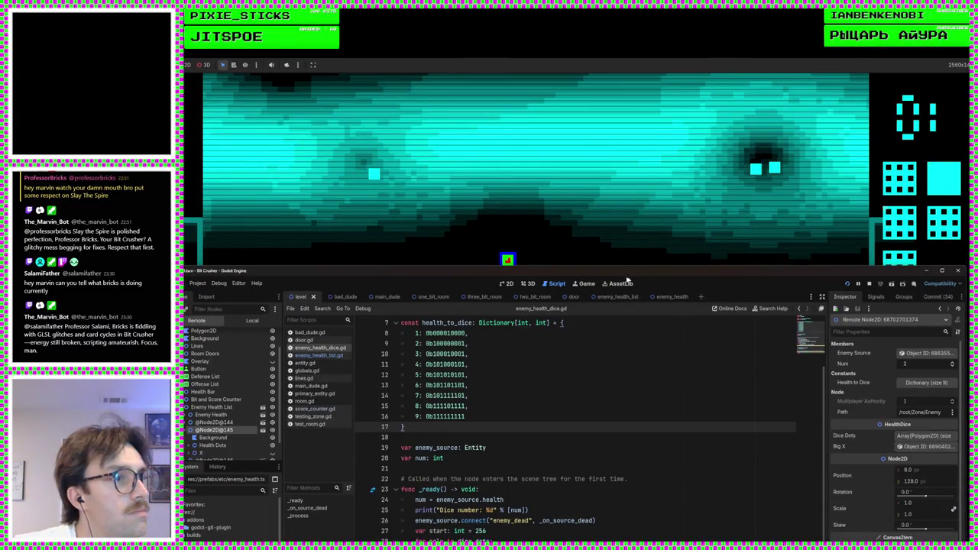
{"action": "left_click_drag", "start_coordinate": [626, 279], "coordinate": [613, 59]}
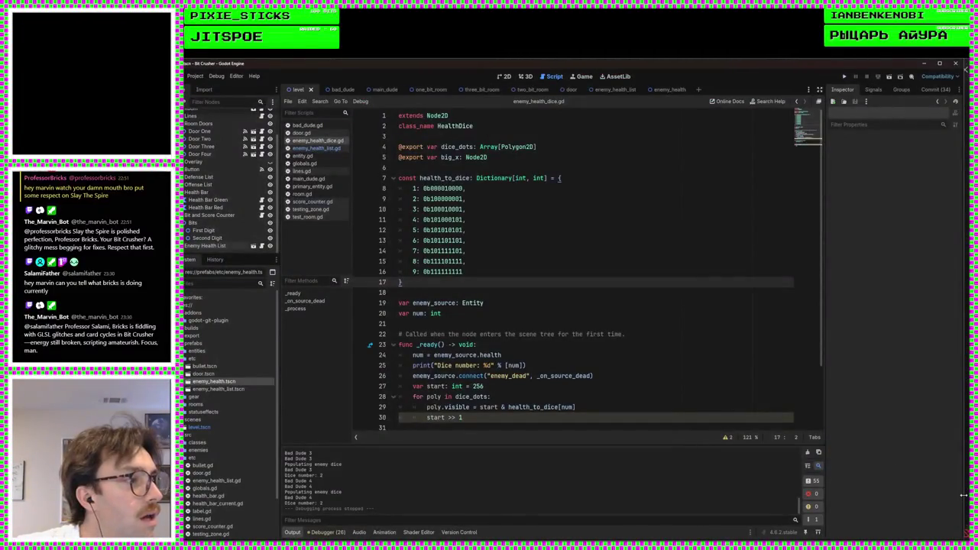
{"action": "left_click_drag", "start_coordinate": [964, 495], "coordinate": [977, 495]}
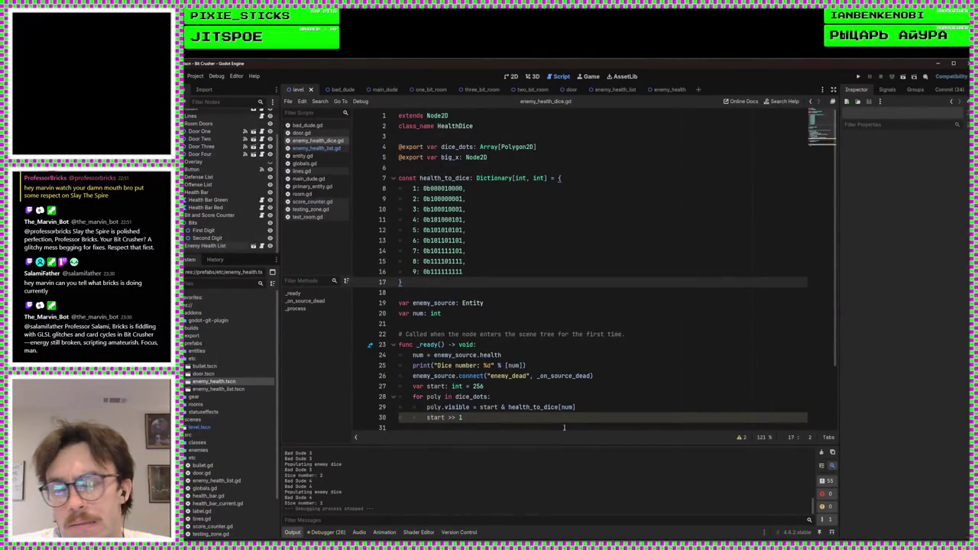
{"action": "left_click", "coordinate": [564, 191]}
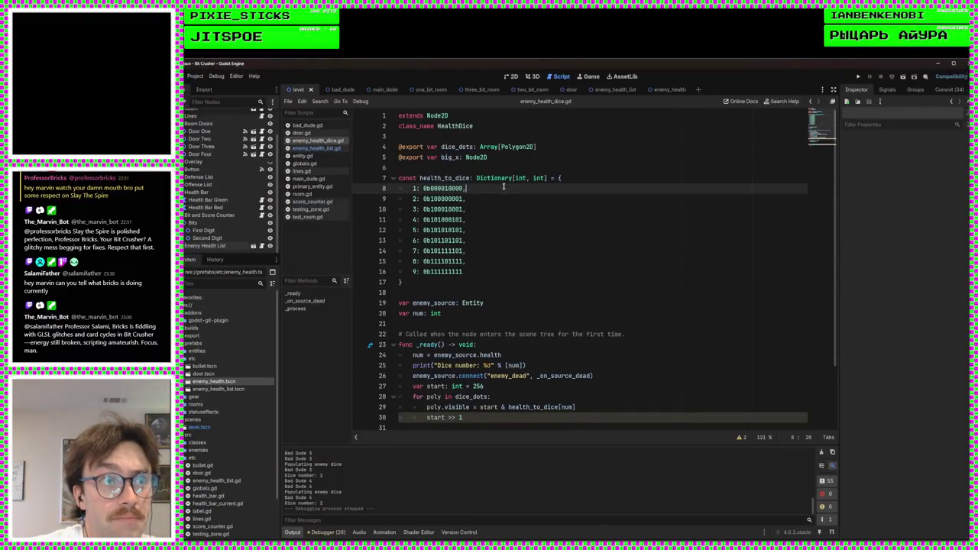
{"action": "left_click", "coordinate": [579, 178]}
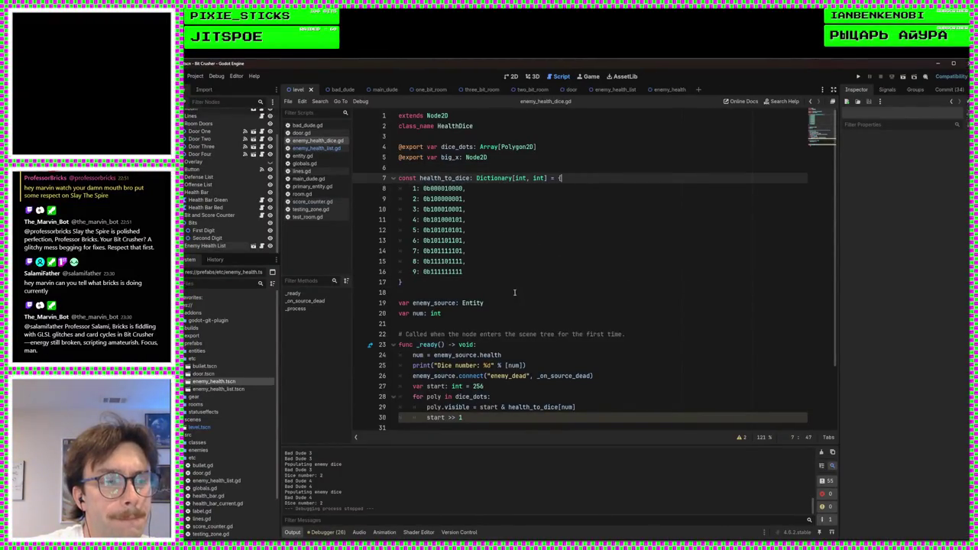
{"action": "scroll", "coordinate": [516, 293], "scroll_direction": "down", "scroll_amount": 2}
{"action": "left_click", "coordinate": [481, 356]}
{"action": "left_click", "coordinate": [518, 334]}
{"action": "scroll", "coordinate": [518, 334], "scroll_direction": "up", "scroll_amount": 2}
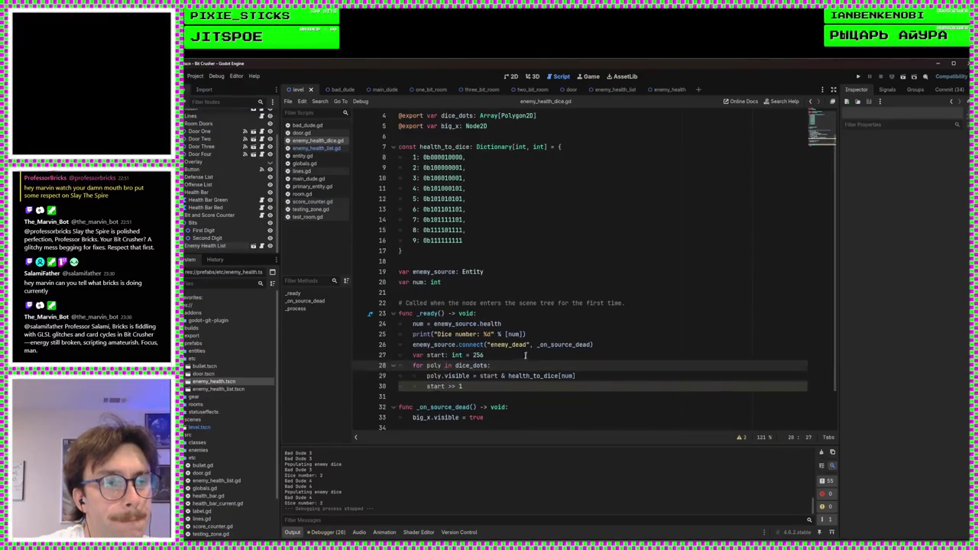
{"action": "left_click", "coordinate": [471, 406]}
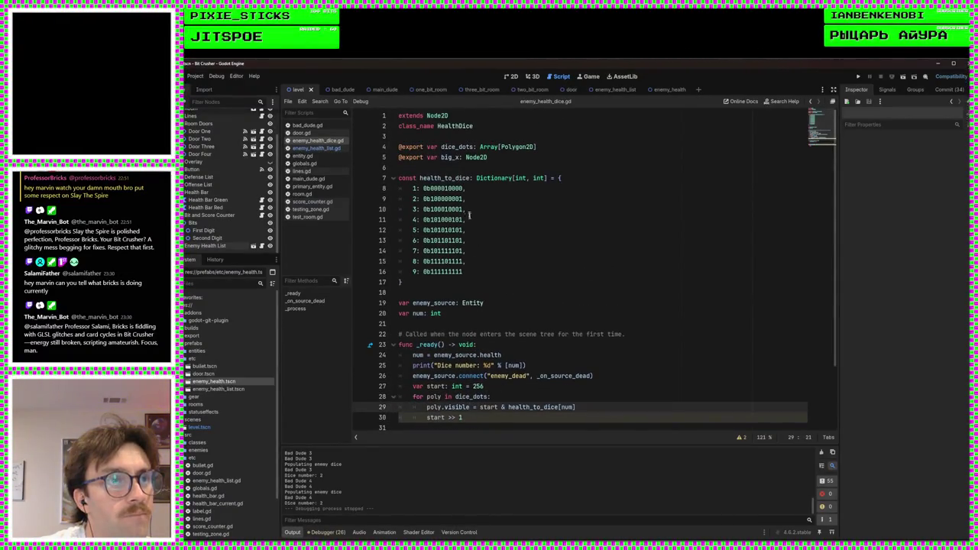
{"action": "left_click", "coordinate": [573, 146]}
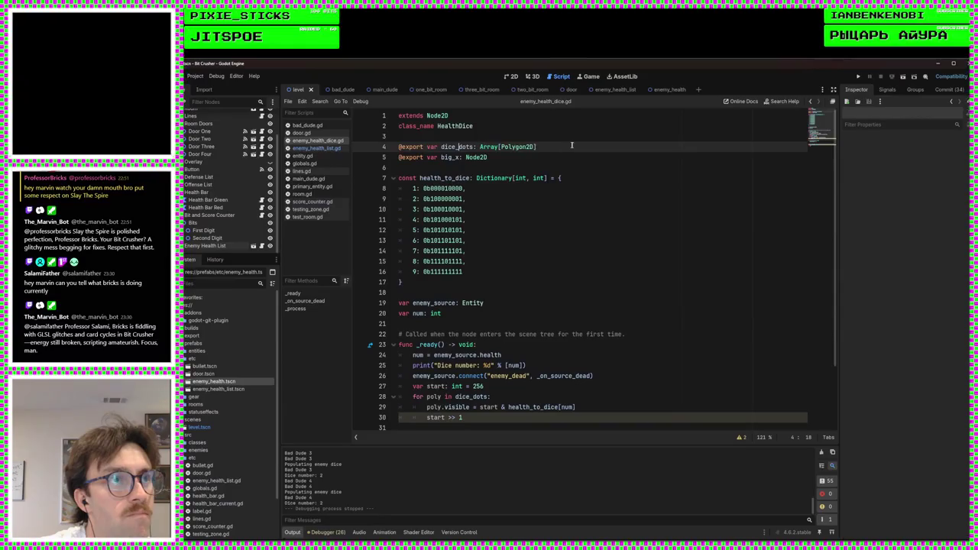
{"action": "left_click", "coordinate": [528, 397]}
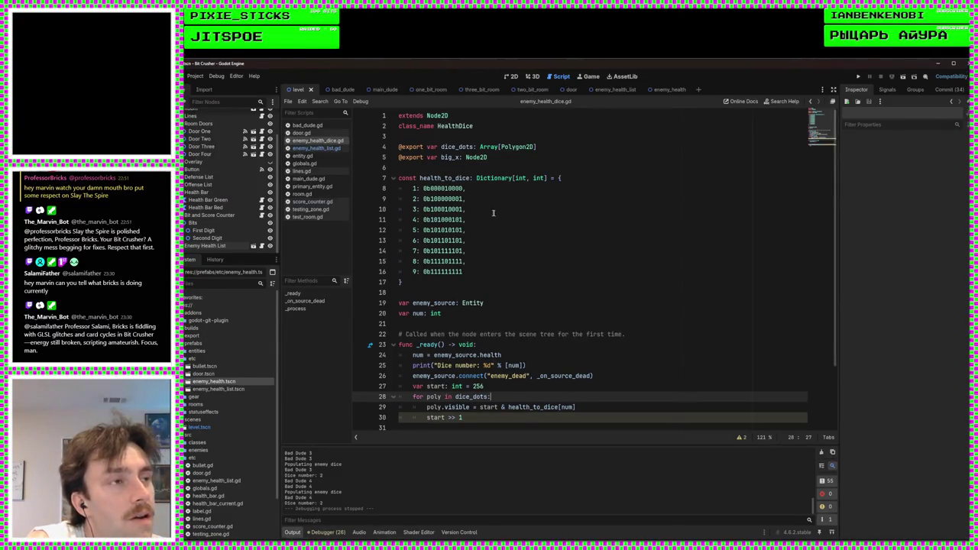
{"action": "left_click", "coordinate": [600, 188]}
{"action": "left_click", "coordinate": [571, 178]}
{"action": "left_click", "coordinate": [536, 169]}
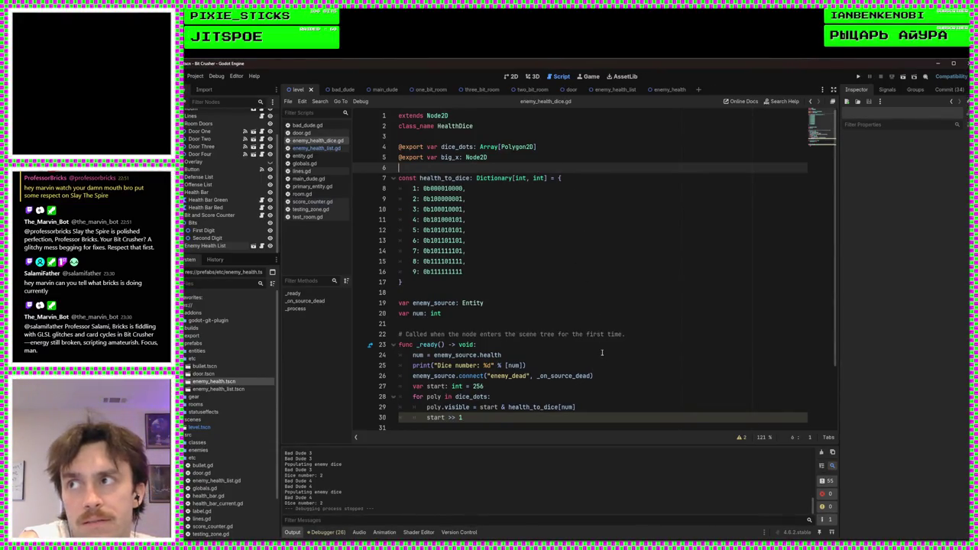
{"action": "left_click", "coordinate": [447, 188]}
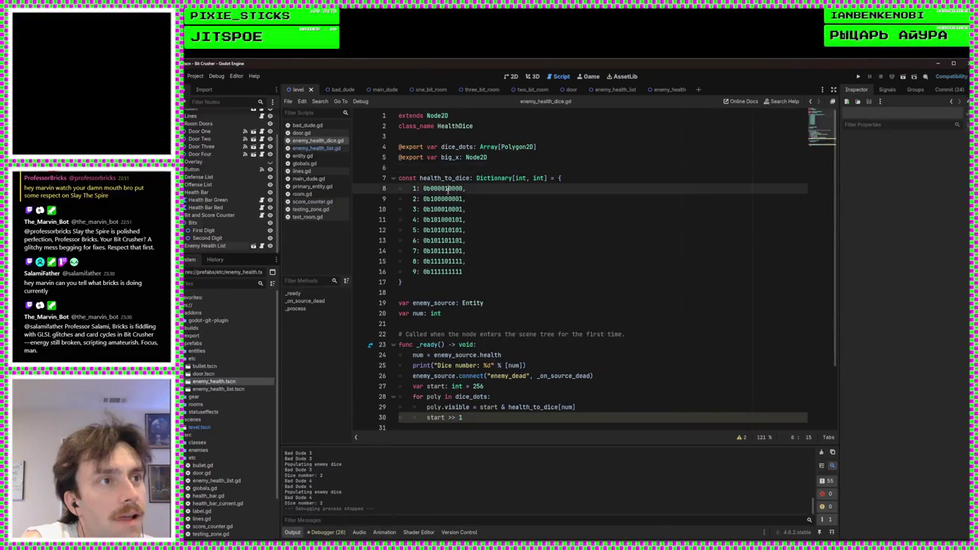
{"action": "left_click", "coordinate": [541, 199]}
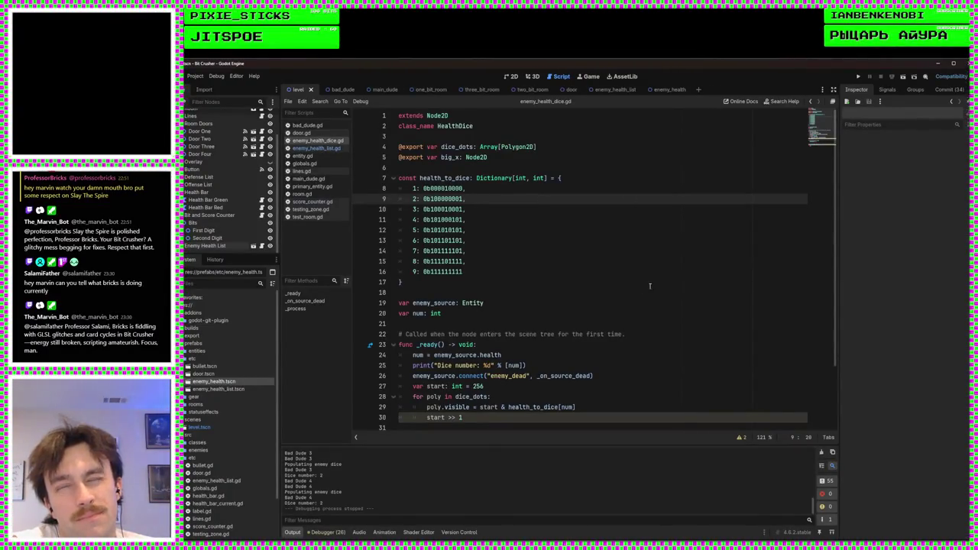
{"action": "left_click", "coordinate": [574, 399]}
{"action": "left_click", "coordinate": [610, 403]}
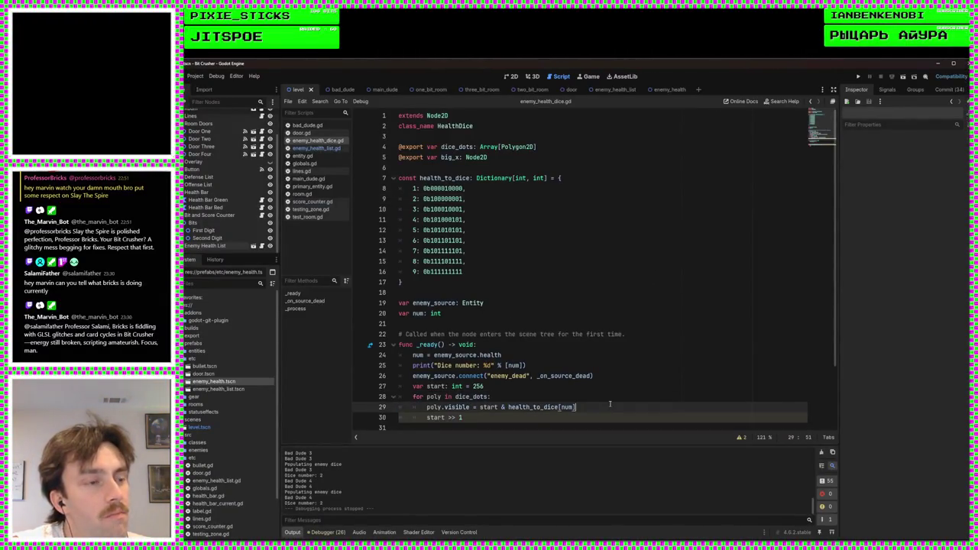
{"action": "scroll", "coordinate": [604, 382], "scroll_direction": "down", "scroll_amount": 2}
{"action": "key", "text": "Up"}
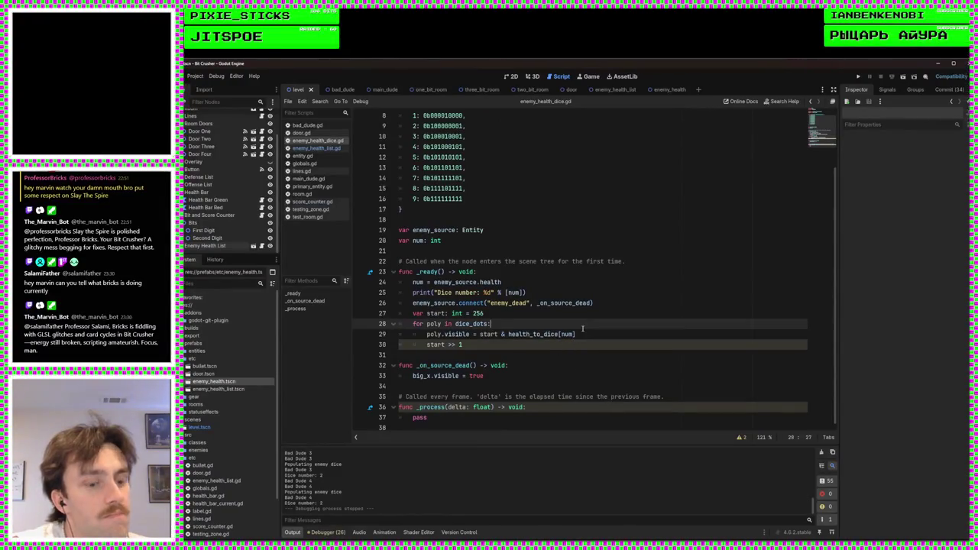
Add print(bool(start&health_to_dice[num])) in the dice_dots loop, fix the dictionary-name typo, and save
{"action": "type", "text": "print"}
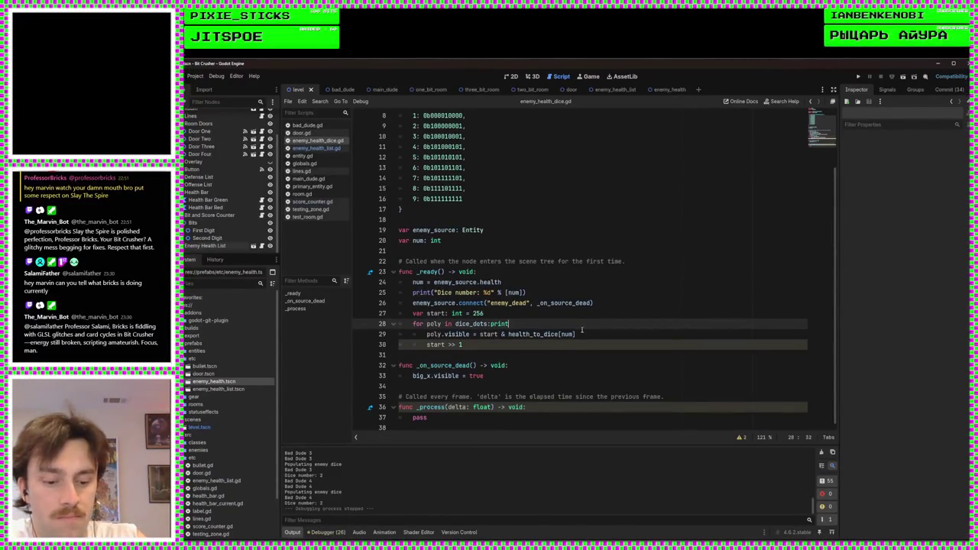
{"action": "type", "text": "(bool("}
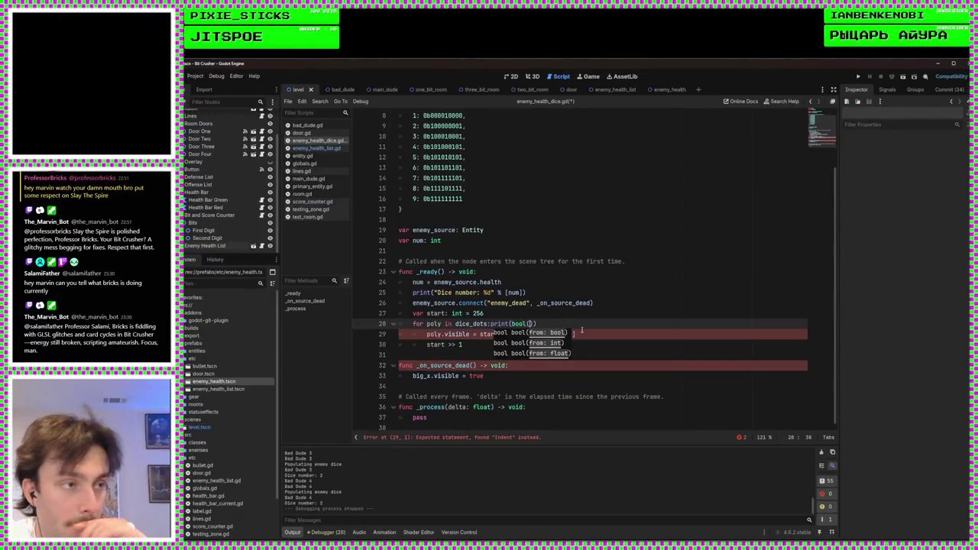
{"action": "type", "text": "start"}
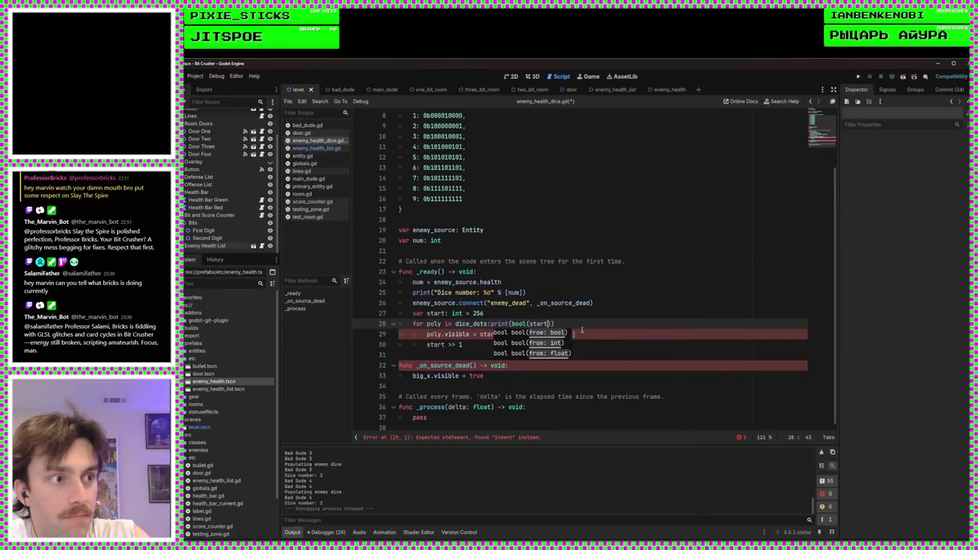
{"action": "type", "text": "&"}
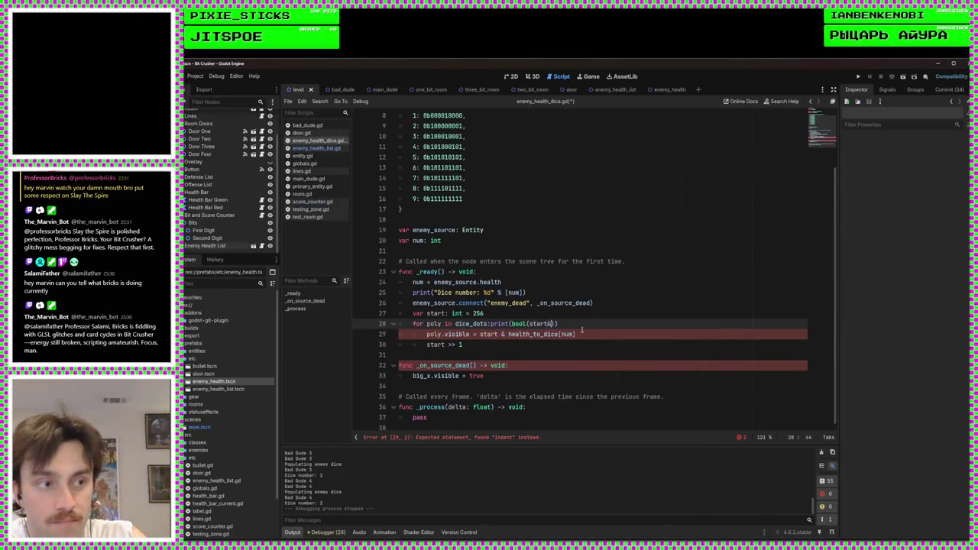
{"action": "type", "text": "health_dice"}
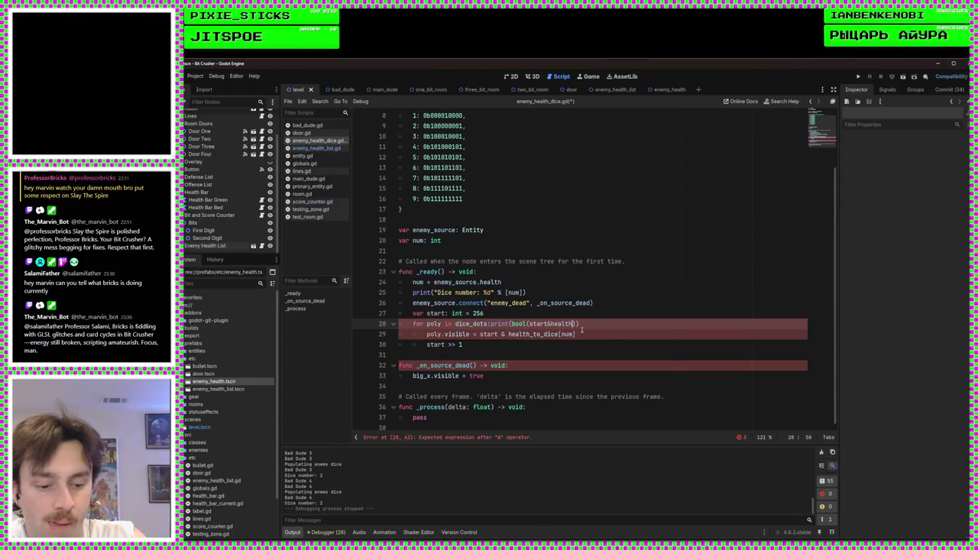
{"action": "type", "text": "_to"}
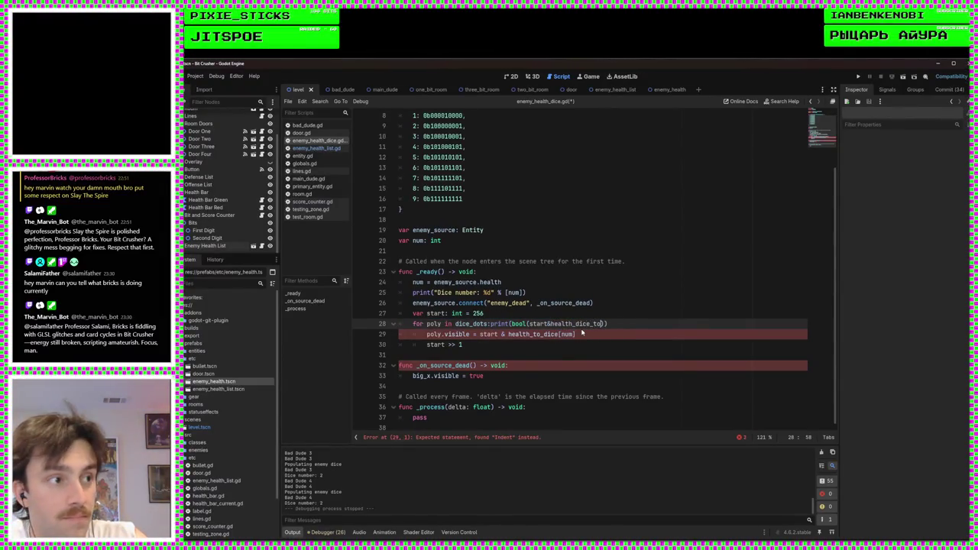
{"action": "key", "text": "BackSpace"}
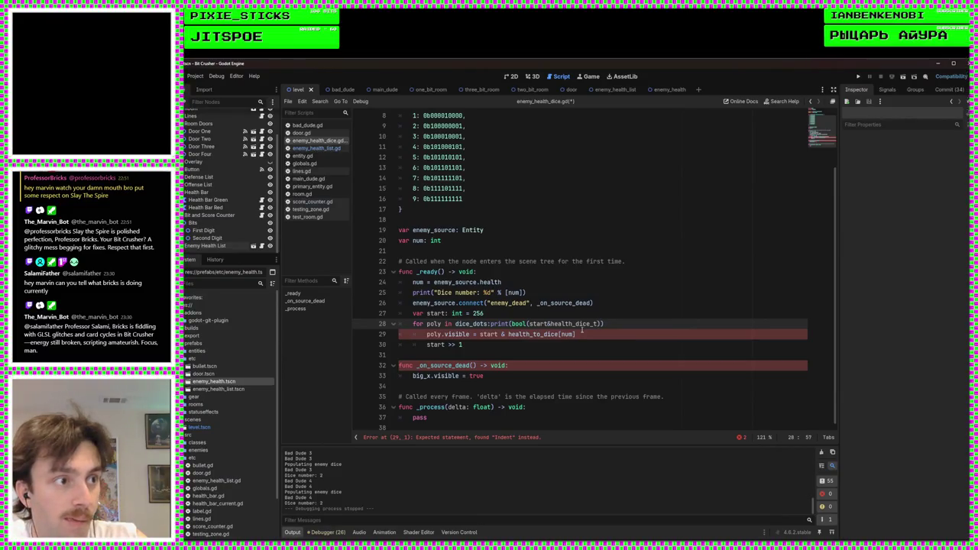
{"action": "key", "text": "BackSpace"}
{"action": "key", "text": "BackSpace"}
{"action": "key", "text": "BackSpace"}
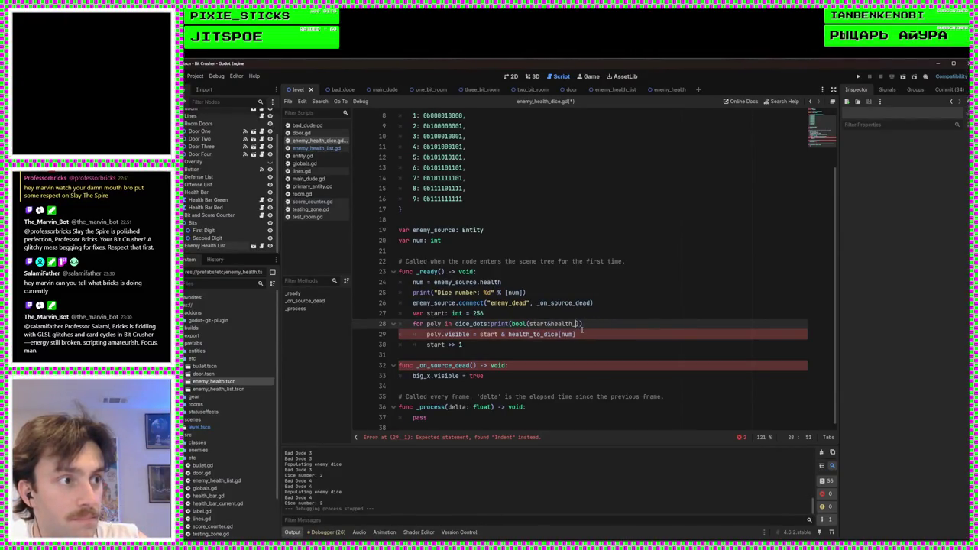
{"action": "type", "text": "to_dice[n"}
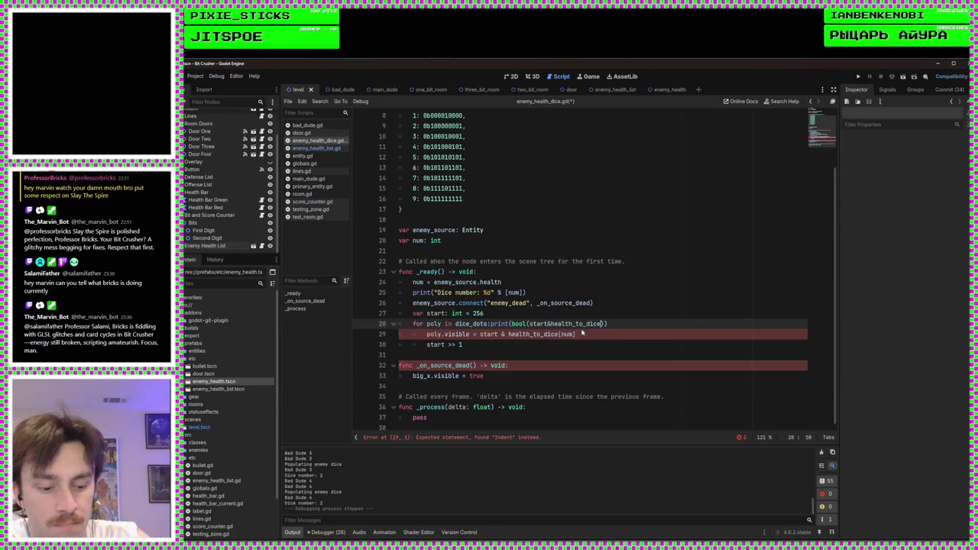
{"action": "type", "text": "um"}
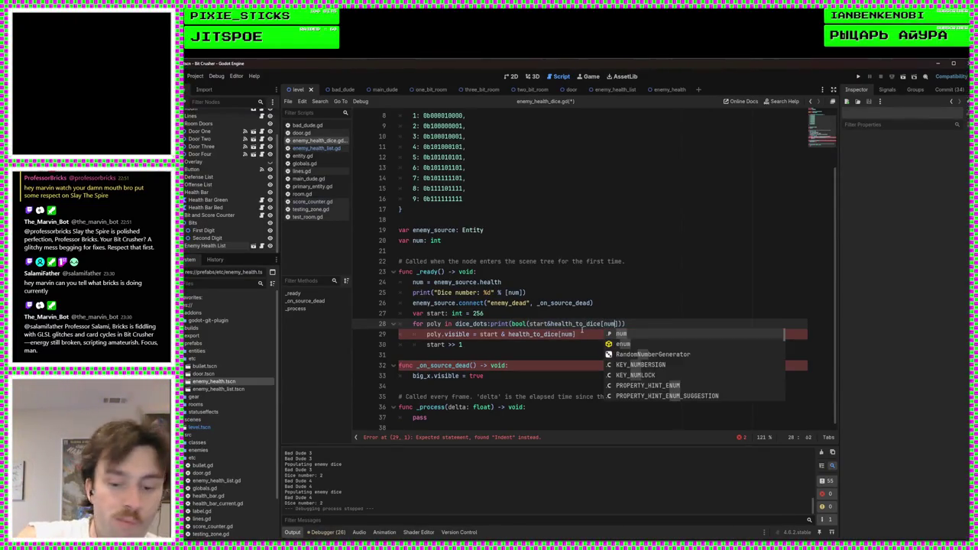
{"action": "key", "text": "ctrl+s"}
Move the print call onto its own indented line, save the script, and run the game
{"action": "left_click", "coordinate": [551, 324]}
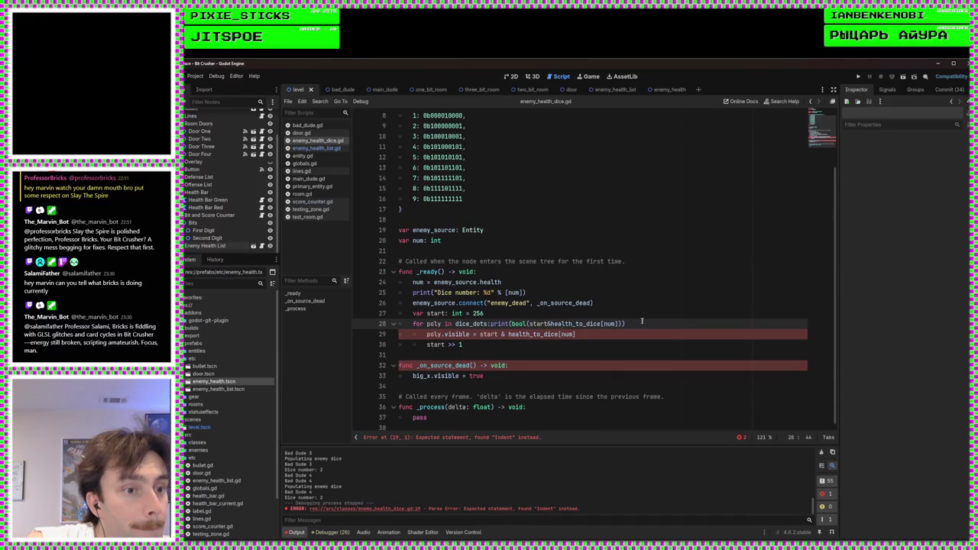
{"action": "left_click", "coordinate": [629, 323]}
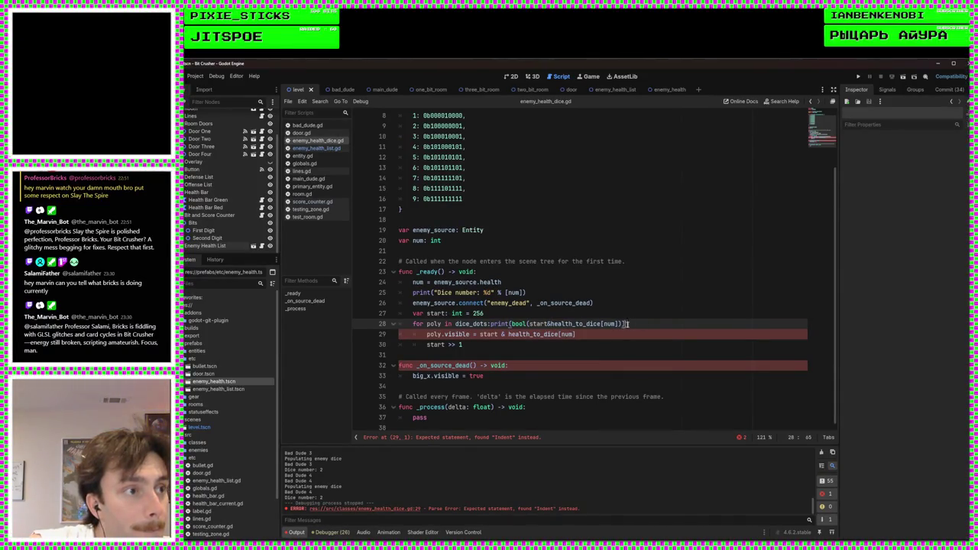
{"action": "left_click", "coordinate": [595, 337]}
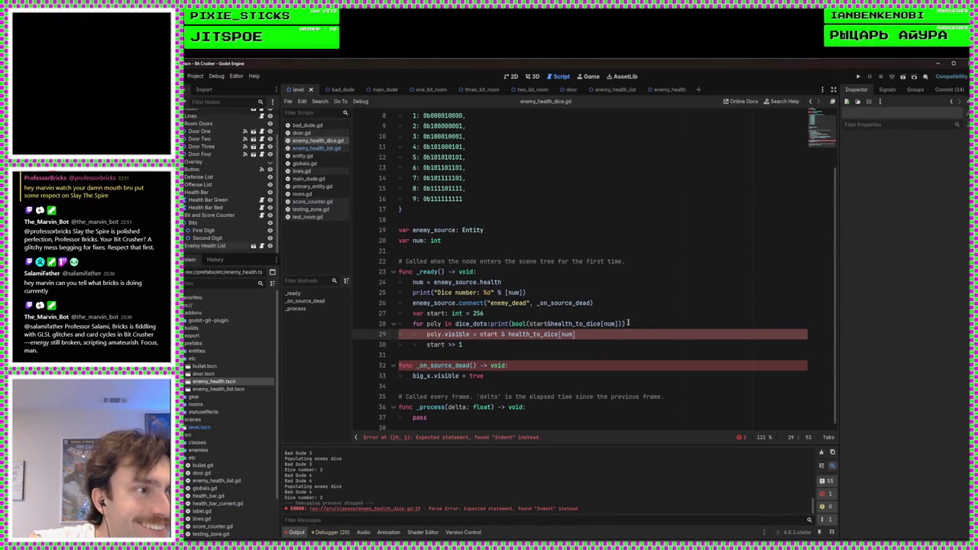
{"action": "mouse_move", "coordinate": [628, 323]}
{"action": "left_mouse_down"}
{"action": "mouse_move", "coordinate": [413, 323]}
{"action": "mouse_move", "coordinate": [492, 322]}
{"action": "left_mouse_up"}
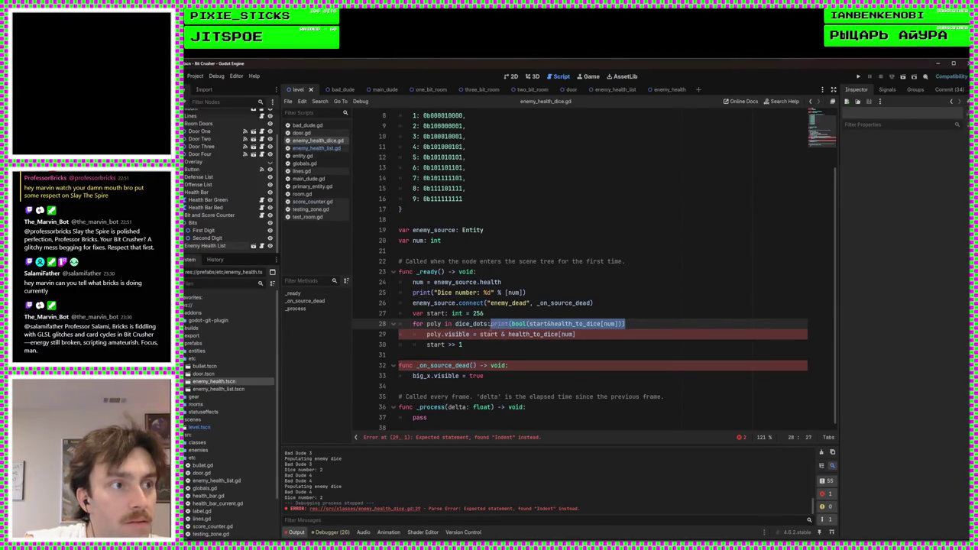
{"action": "left_click", "coordinate": [491, 323]}
{"action": "key", "text": "Return"}
{"action": "key", "text": "ctrl+s"}
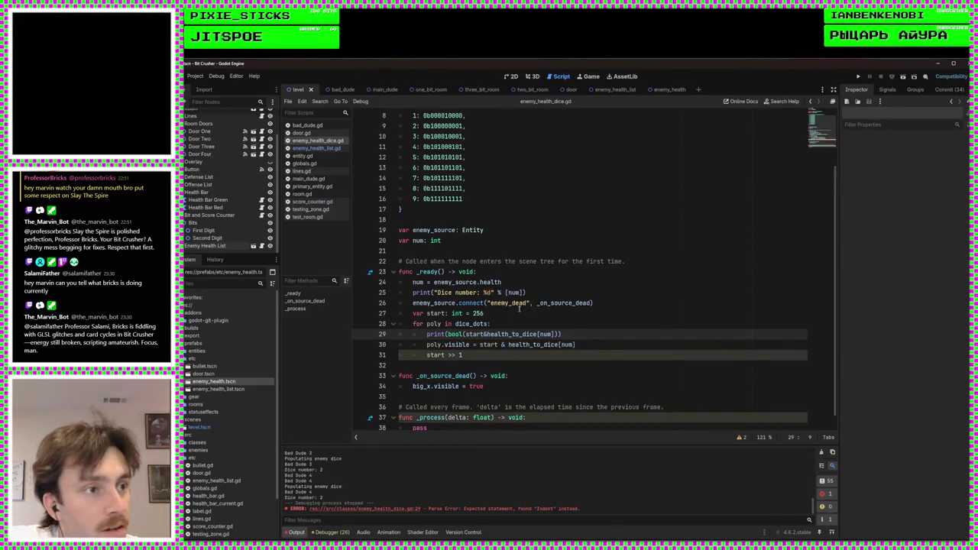
{"action": "left_click", "coordinate": [858, 77]}
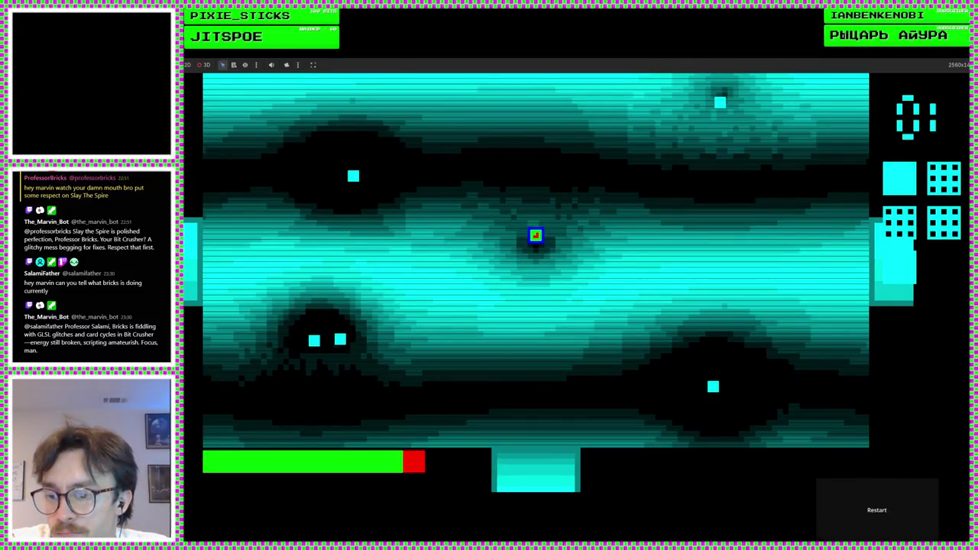
Stop the game once Output logs 'Dice number: 2' and the per-dot 'true' lines
{"action": "key", "text": "F8"}
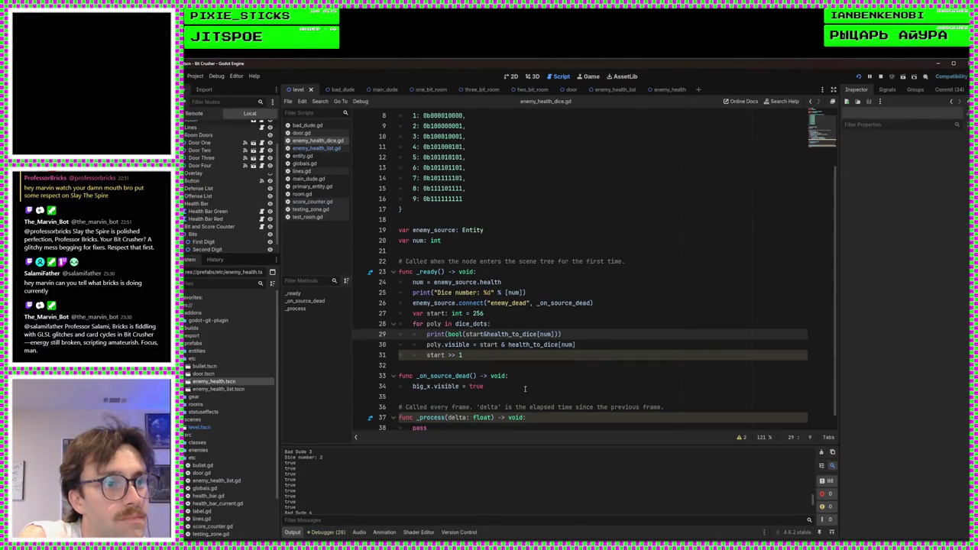
{"action": "scroll", "coordinate": [505, 281], "scroll_direction": "up", "scroll_amount": 2}
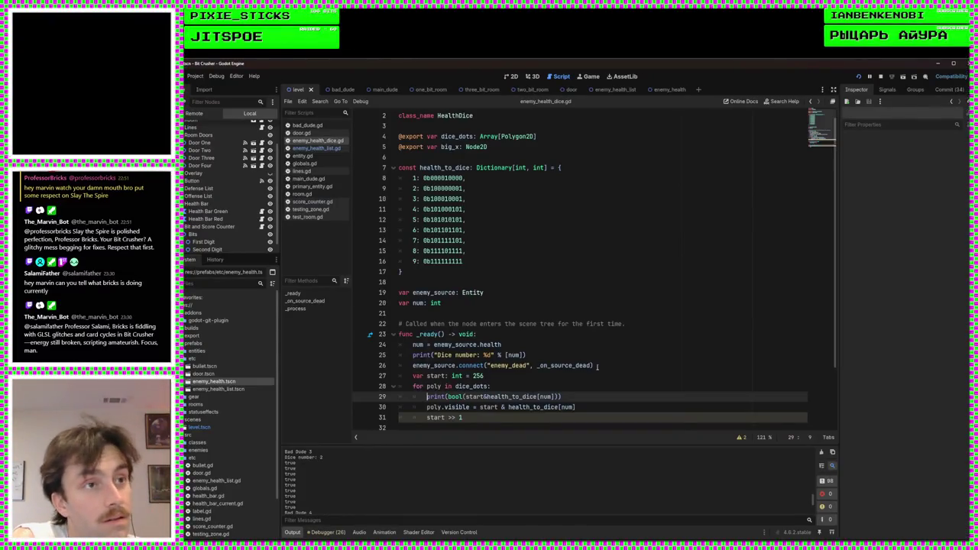
{"action": "left_click", "coordinate": [309, 201]}
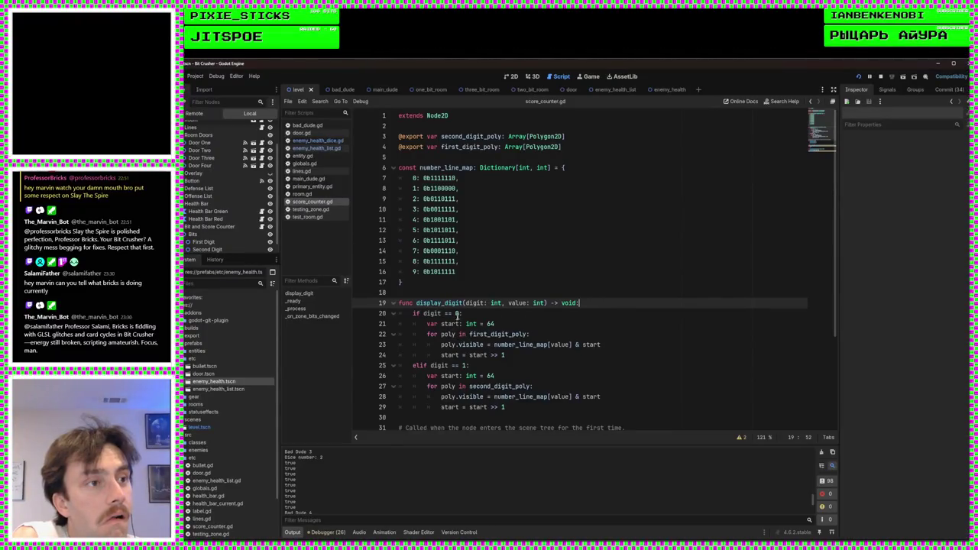
Review score_counter.gd's display_digit code, including the digit == 0 check and the start value
{"action": "left_click", "coordinate": [570, 316]}
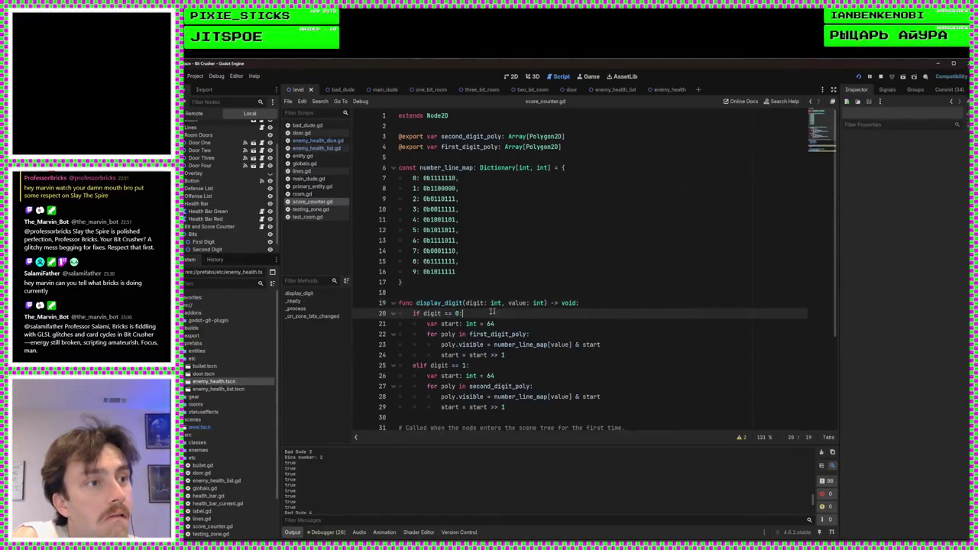
{"action": "left_click", "coordinate": [558, 327]}
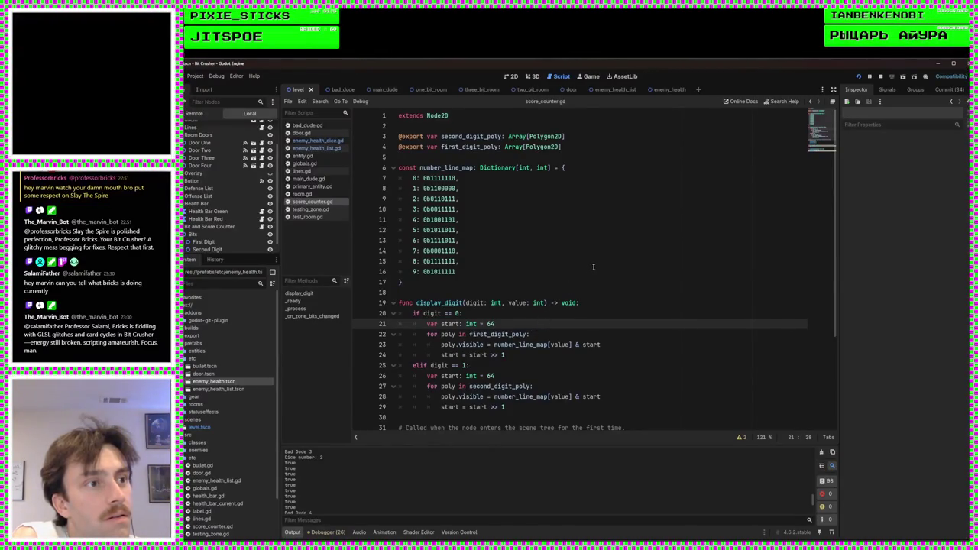
{"action": "scroll", "coordinate": [623, 250], "scroll_direction": "down", "scroll_amount": 4}
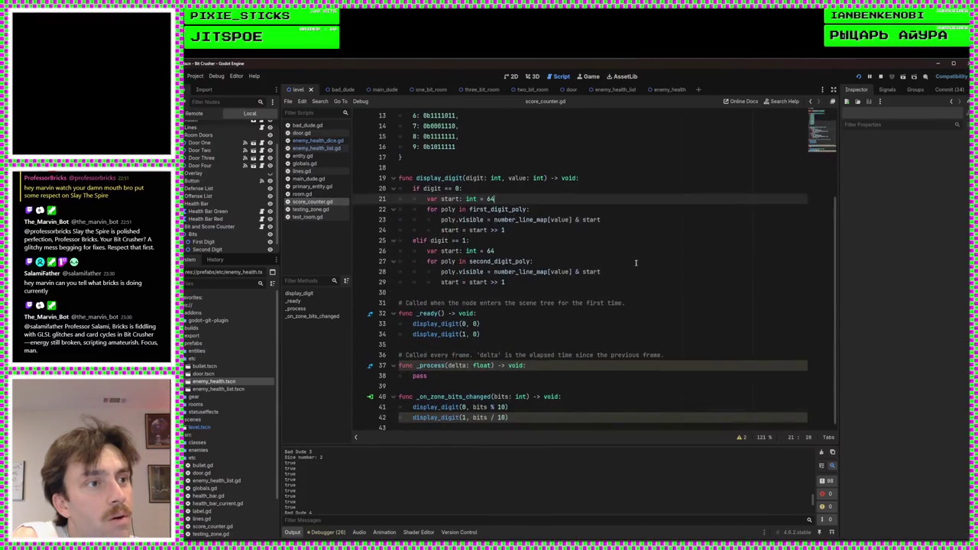
{"action": "scroll", "coordinate": [669, 310], "scroll_direction": "up", "scroll_amount": 4}
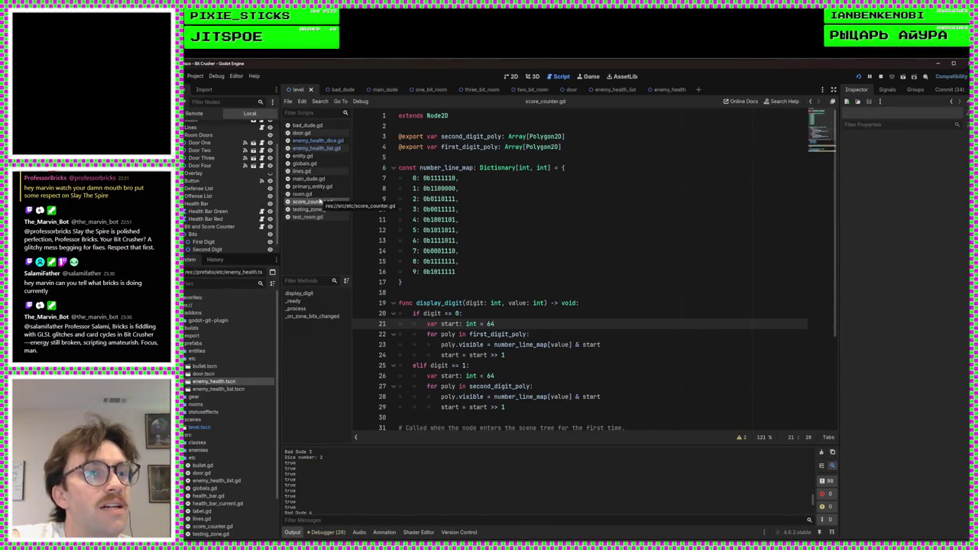
In enemy_health_dice.gd, rewrite the visibility line 30 as health_to_dice[num] & start
{"action": "left_click", "coordinate": [315, 147]}
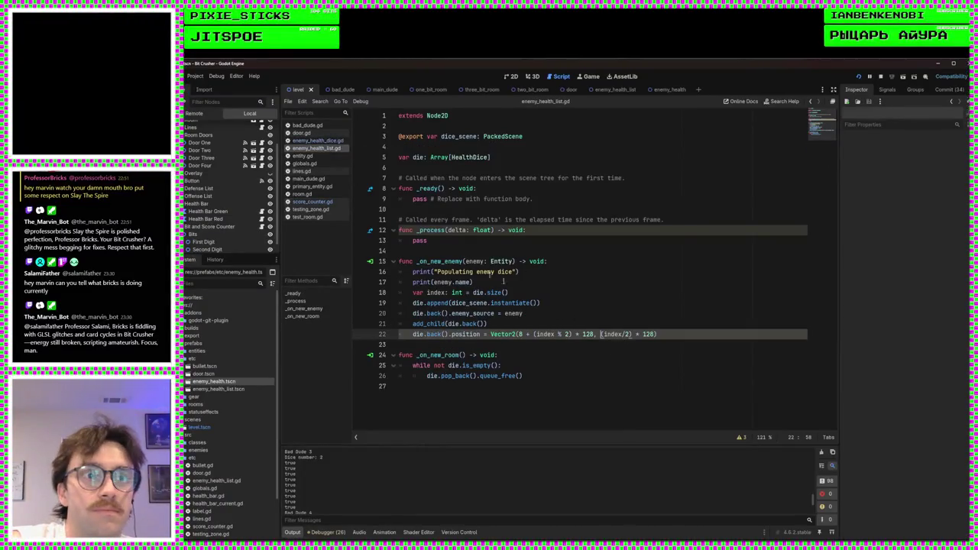
{"action": "left_click", "coordinate": [319, 142]}
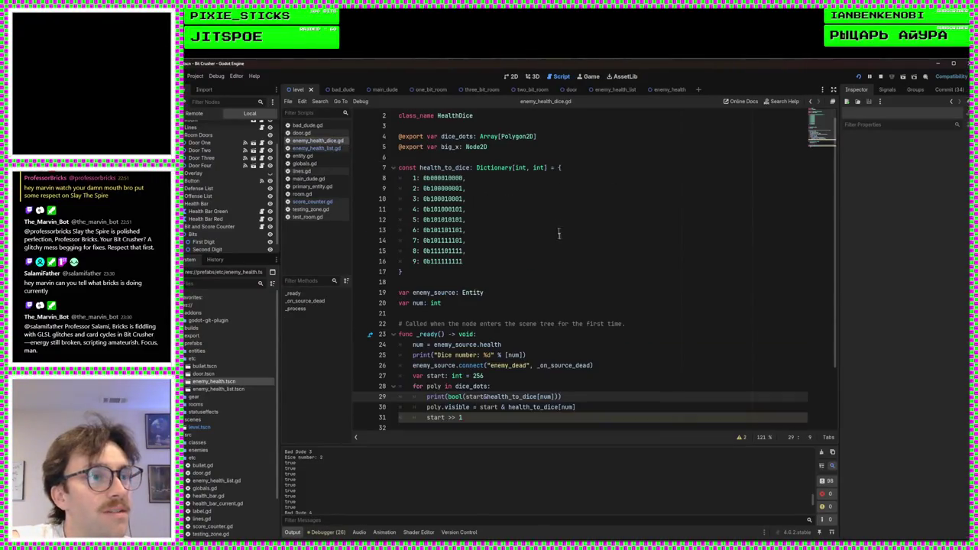
{"action": "scroll", "coordinate": [556, 341], "scroll_direction": "down", "scroll_amount": 3}
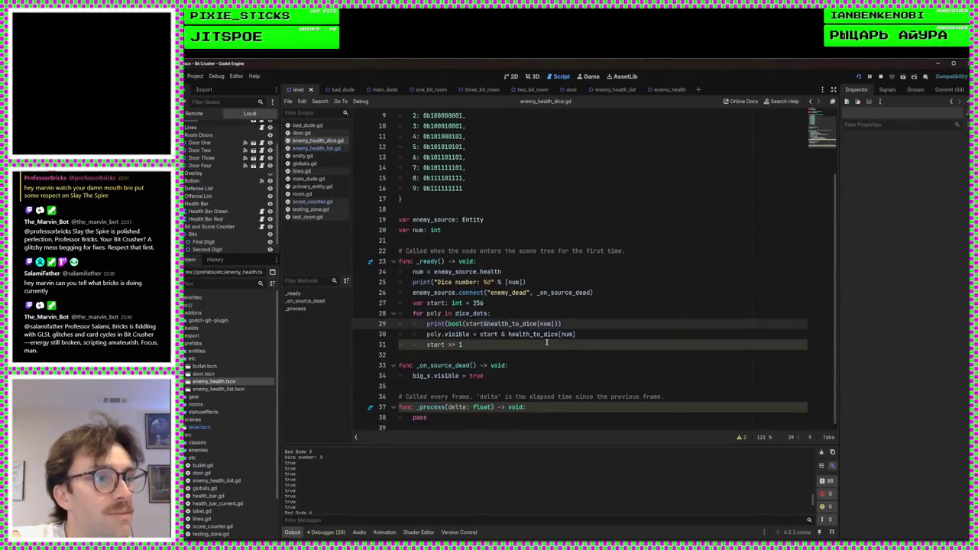
{"action": "left_click", "coordinate": [511, 334]}
{"action": "key", "text": "BackSpace"}
{"action": "key", "text": "BackSpace"}
{"action": "key", "text": "BackSpace"}
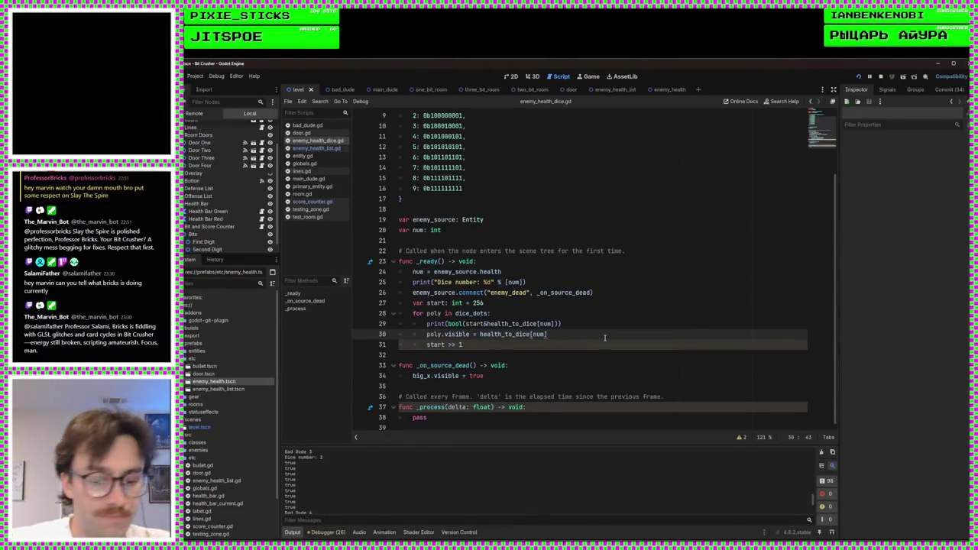
{"action": "type", "text": "|& start"}
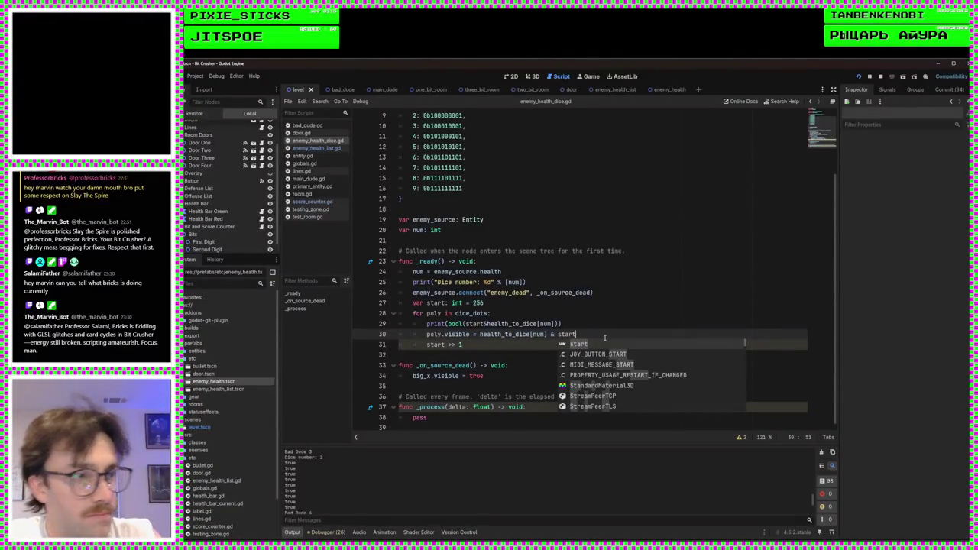
Reorder the print line 29 to use health_to_dice[num] & start as well
{"action": "key", "text": "Up"}
{"action": "key", "text": "Escape"}
{"action": "key", "text": "Up"}
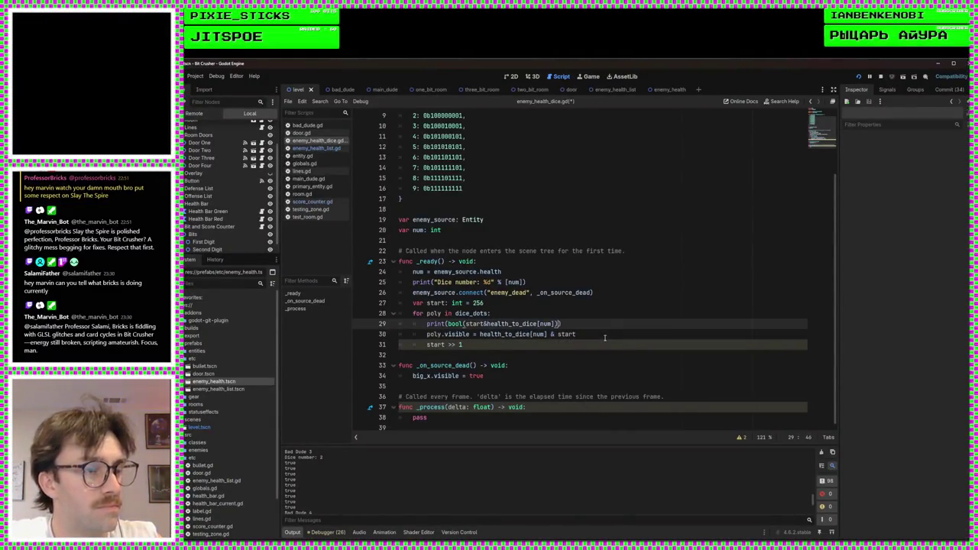
{"action": "key", "text": "Left"}
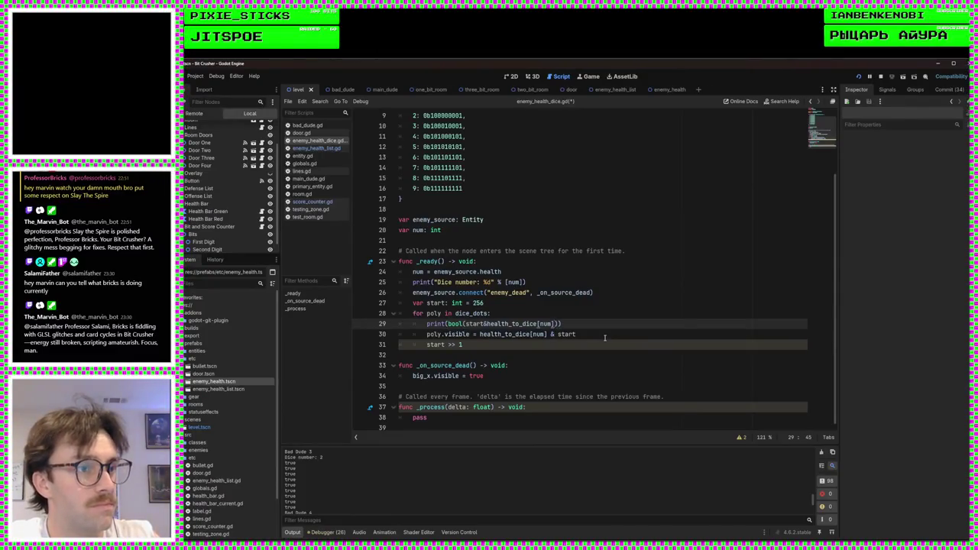
{"action": "key", "text": "BackSpace"}
{"action": "key", "text": "BackSpace"}
{"action": "key", "text": "BackSpace"}
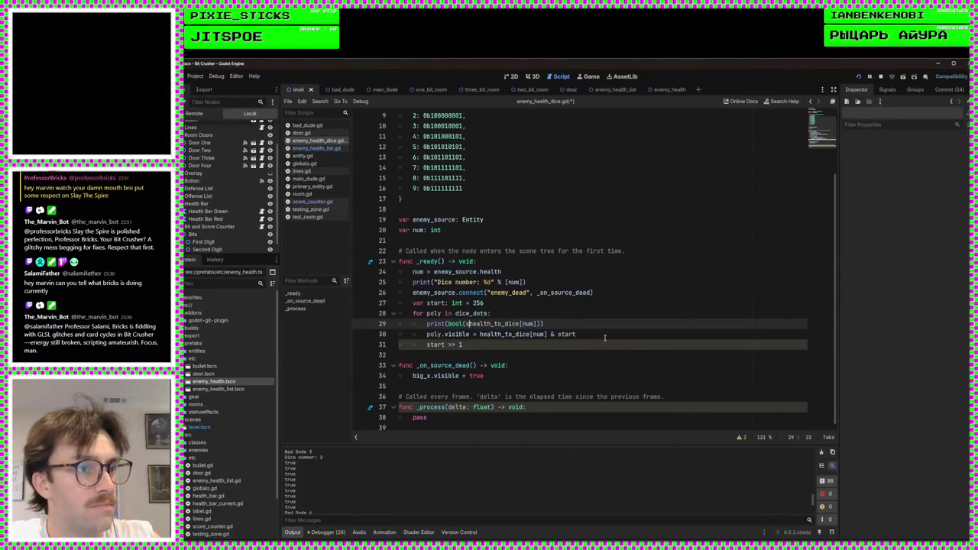
{"action": "key", "text": "Right"}
{"action": "key", "text": "Right"}
{"action": "key", "text": "Right"}
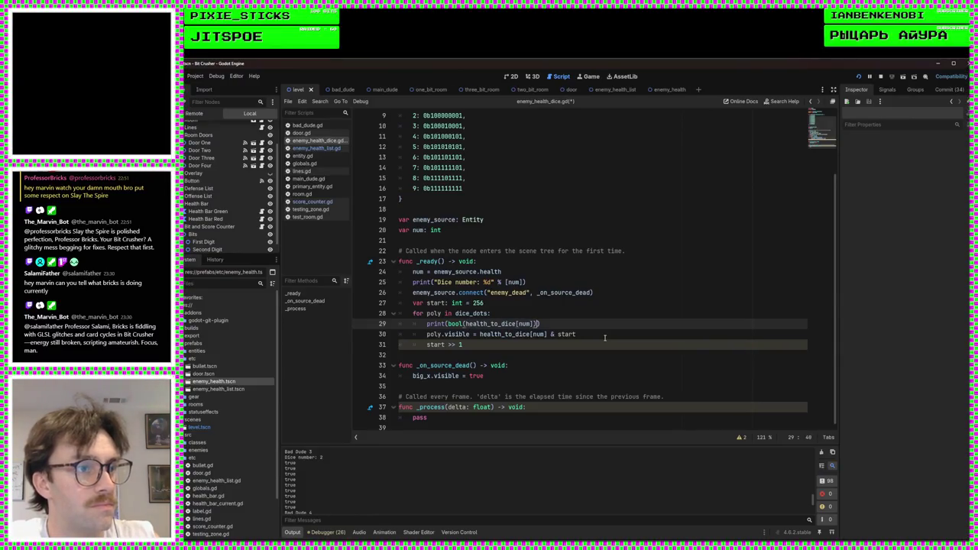
{"action": "type", "text": "& start"}
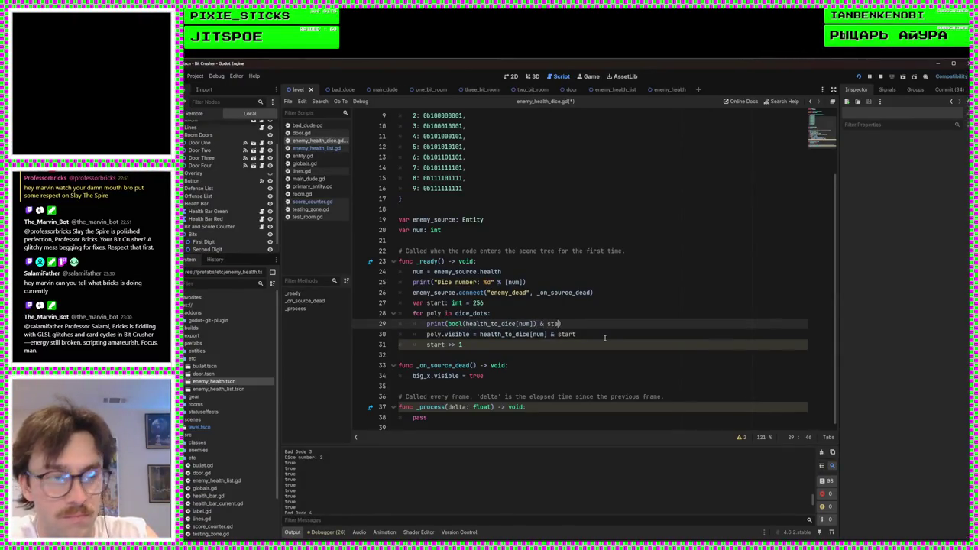
{"action": "left_click", "coordinate": [591, 321]}
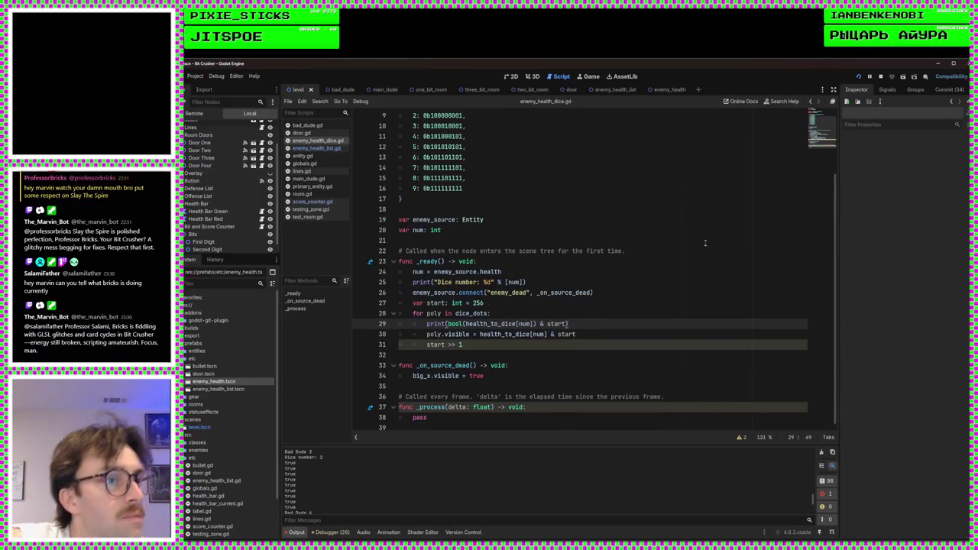
Change line 31 to start = start >> 1 so start shifts right each pass
{"action": "left_click", "coordinate": [427, 346]}
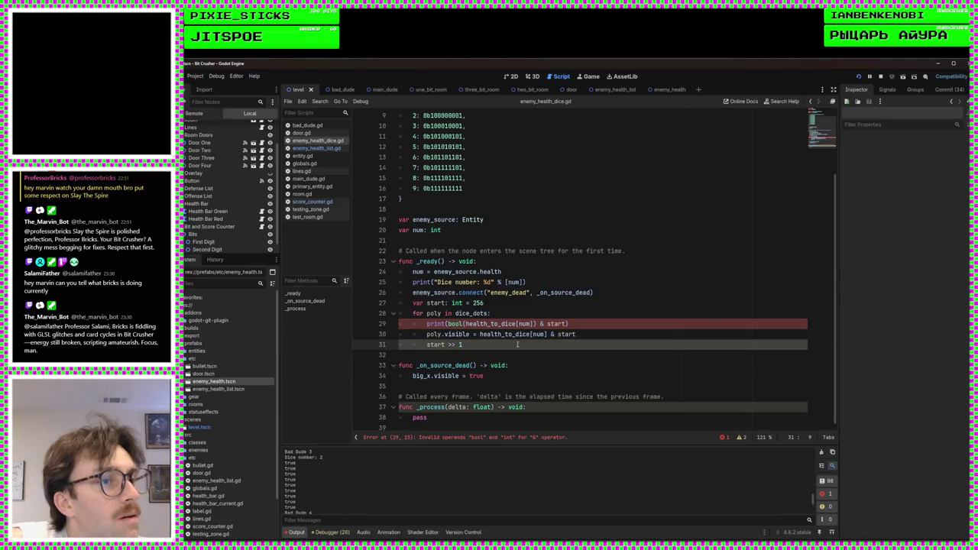
{"action": "type", "text": "start ="}
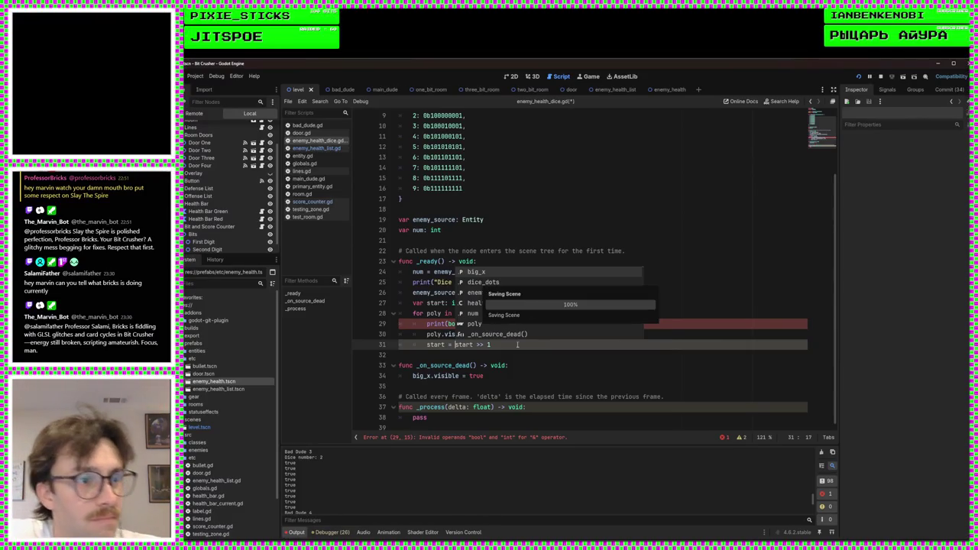
{"action": "left_click", "coordinate": [517, 344]}
Delete the debug print line and run the game to test the dice
{"action": "left_click_drag", "start_coordinate": [593, 326], "coordinate": [582, 316]}
{"action": "key", "text": "BackSpace"}
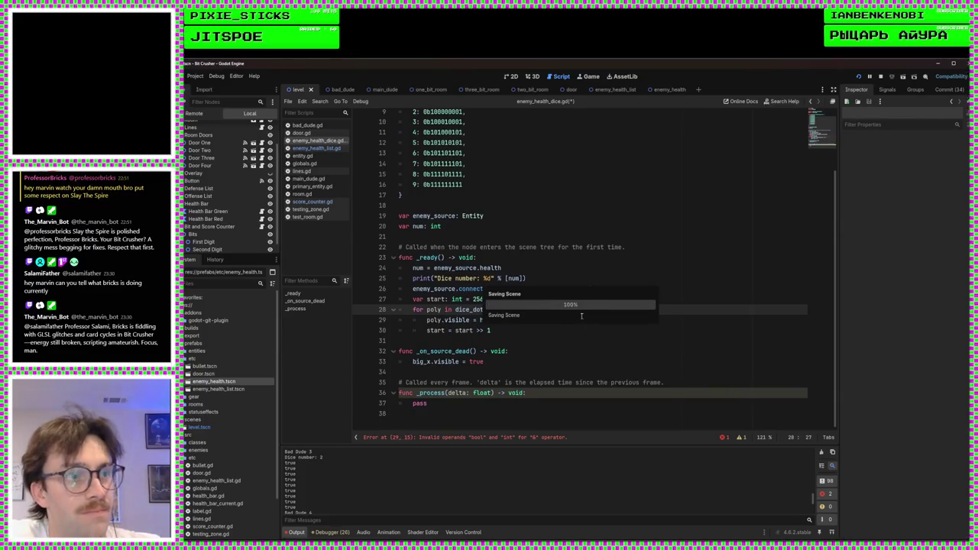
{"action": "left_click", "coordinate": [859, 77]}
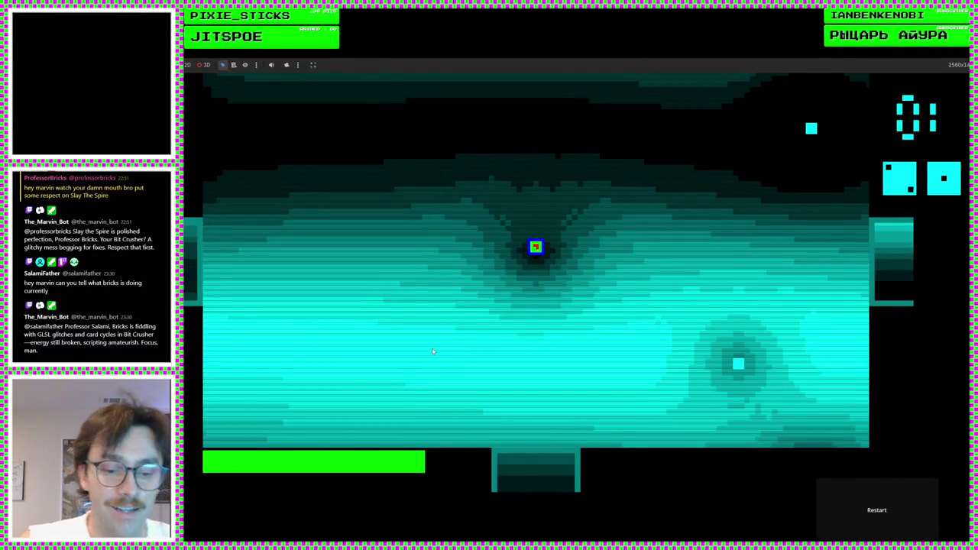
Stop the game, show the level scene zoomed out in the 2D view, and relaunch with F5
{"action": "key", "text": "F8"}
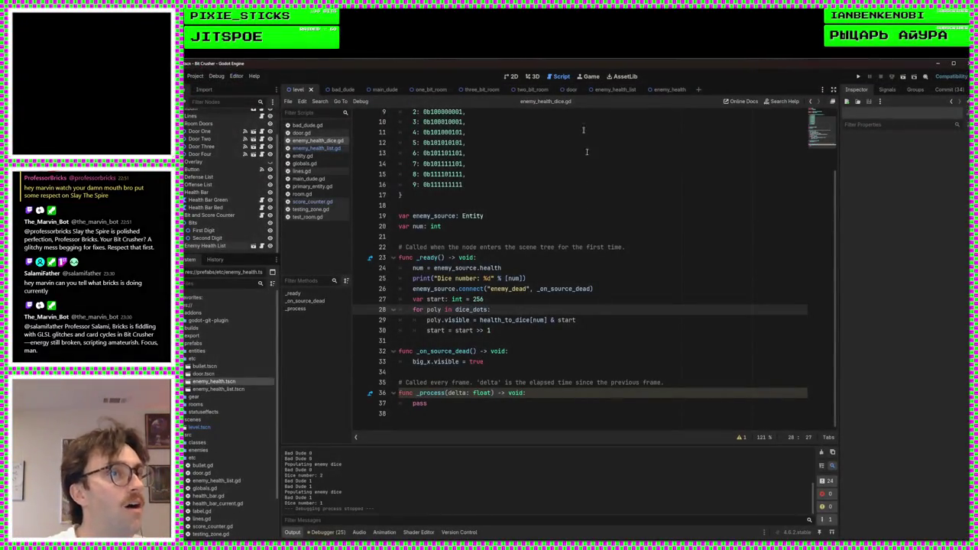
{"action": "key", "text": "ctrl+F1"}
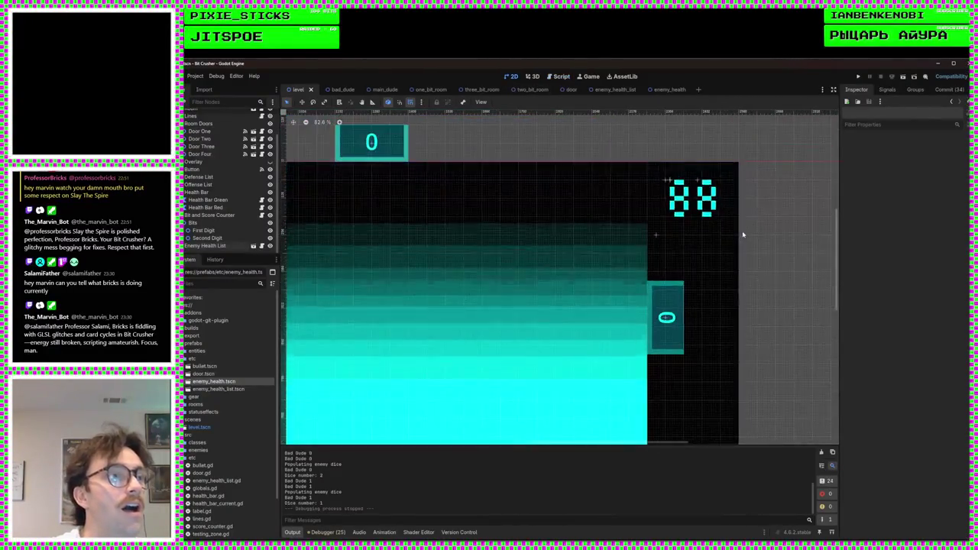
{"action": "scroll", "coordinate": [742, 235], "scroll_direction": "down", "scroll_amount": 2}
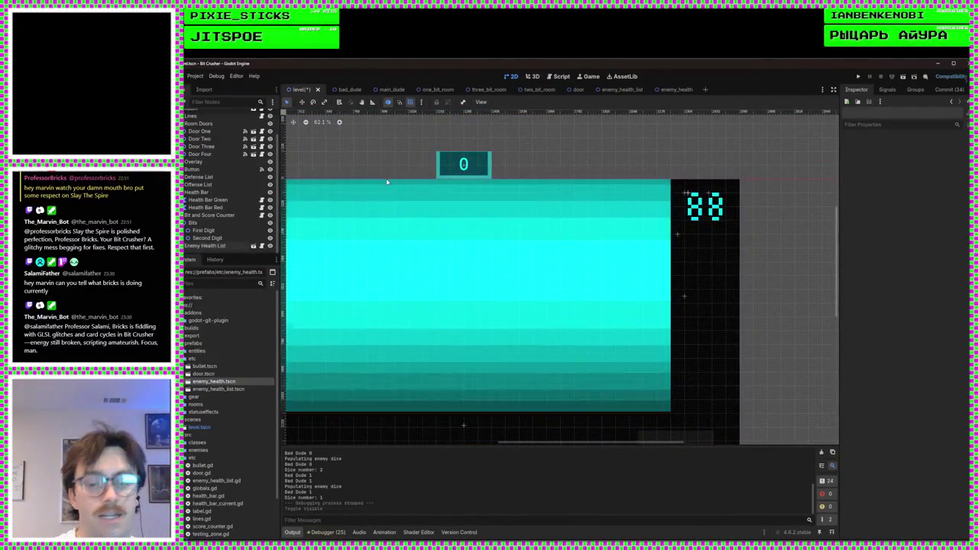
{"action": "key", "text": "F5"}
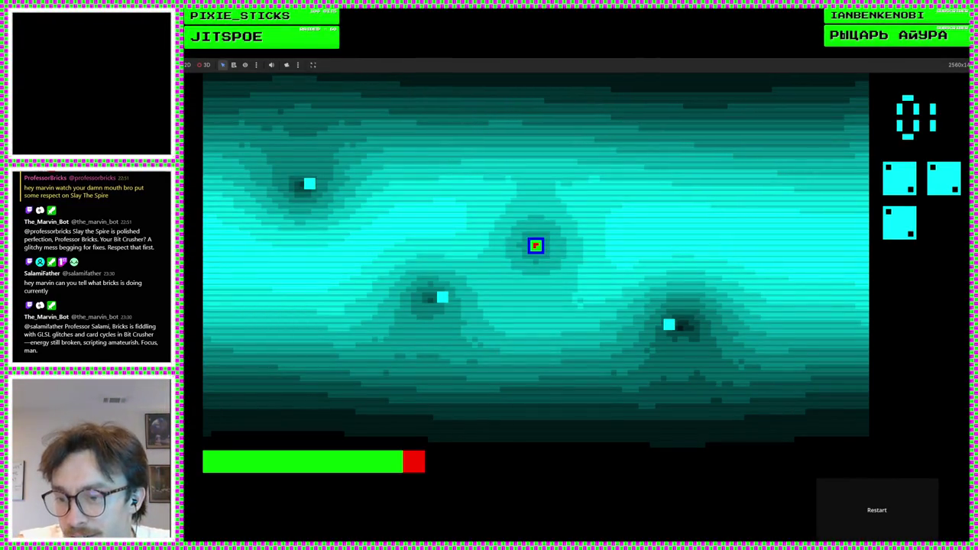
Check off Enemy health and the Informative group in the Obsidian note, then return to the game
{"action": "key", "text": "alt+Tab"}
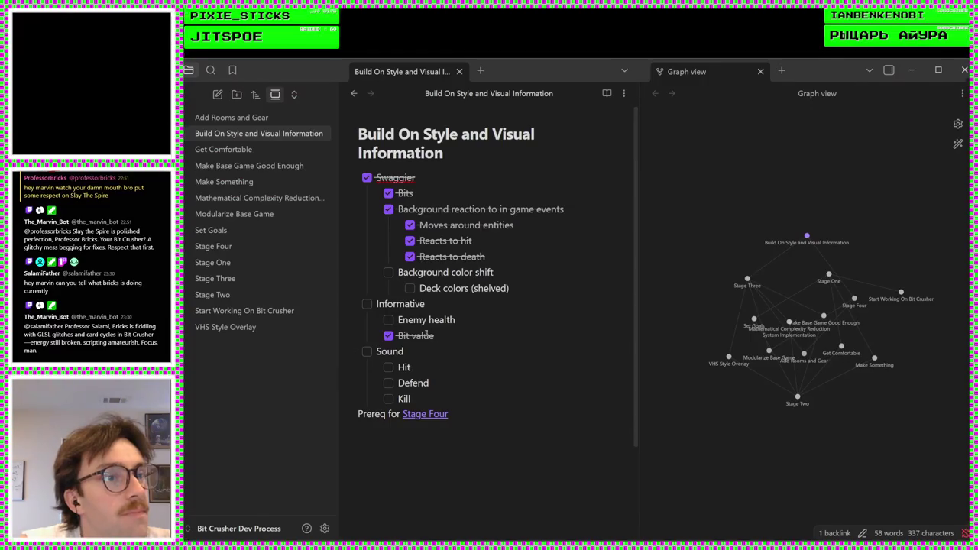
{"action": "left_click", "coordinate": [388, 321]}
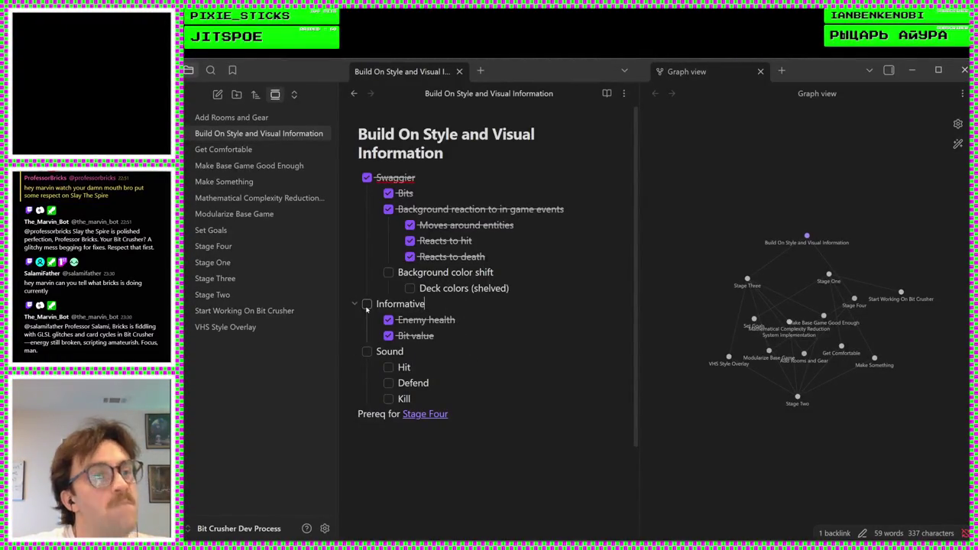
{"action": "left_click", "coordinate": [367, 304]}
{"action": "key", "text": "alt+Tab"}
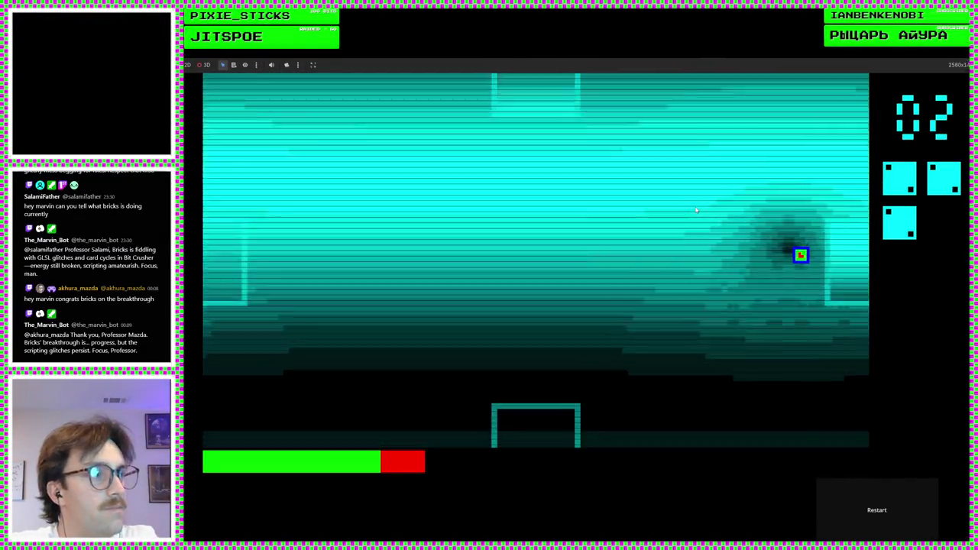
Move the player into the next room, dodging and chasing enemies until the counter reads 09
{"action": "key", "text": "space"}
{"action": "key", "text": "Right"}
{"action": "key", "text": "Down"}
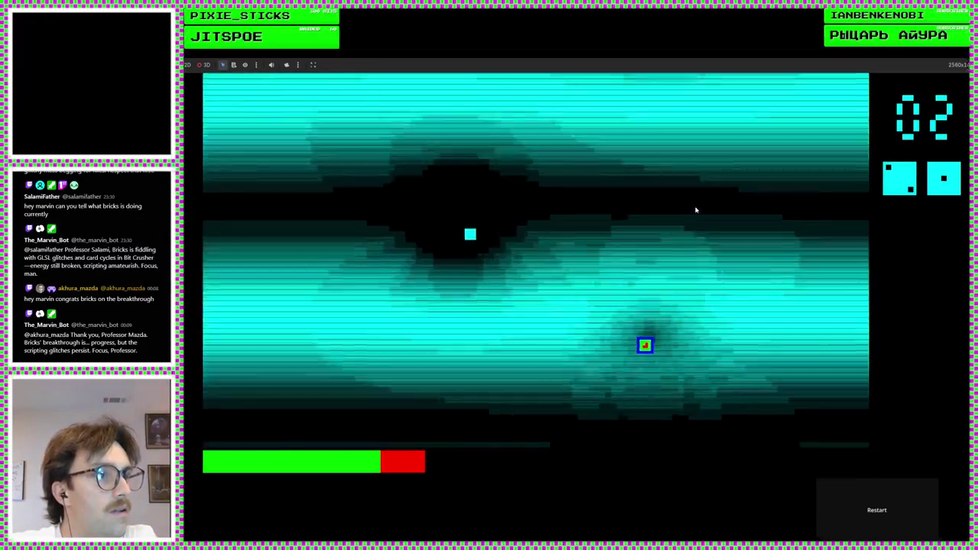
{"action": "key", "text": "Up"}
{"action": "key", "text": "Up"}
{"action": "key", "text": "Left"}
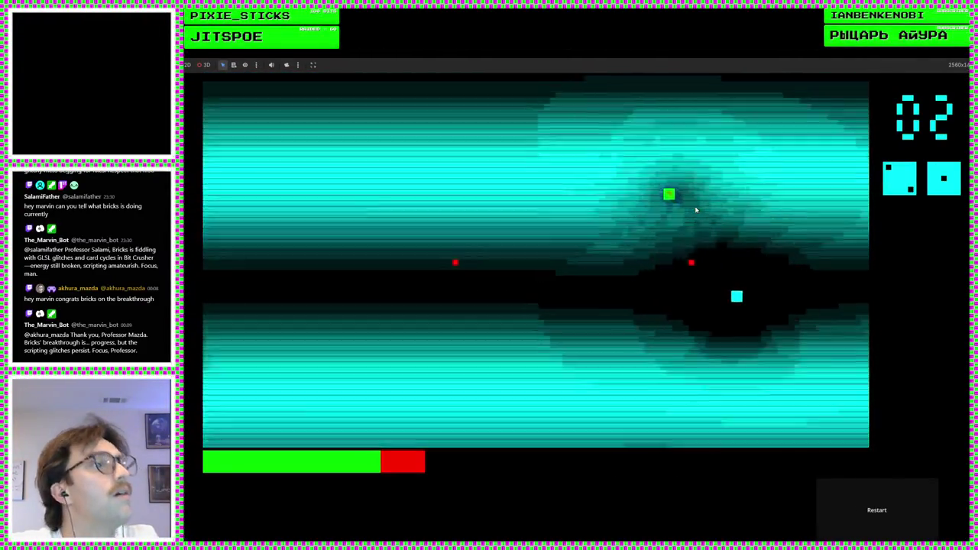
{"action": "key", "text": "Down"}
{"action": "key", "text": "Right"}
{"action": "key", "text": "Left"}
{"action": "key", "text": "Down"}
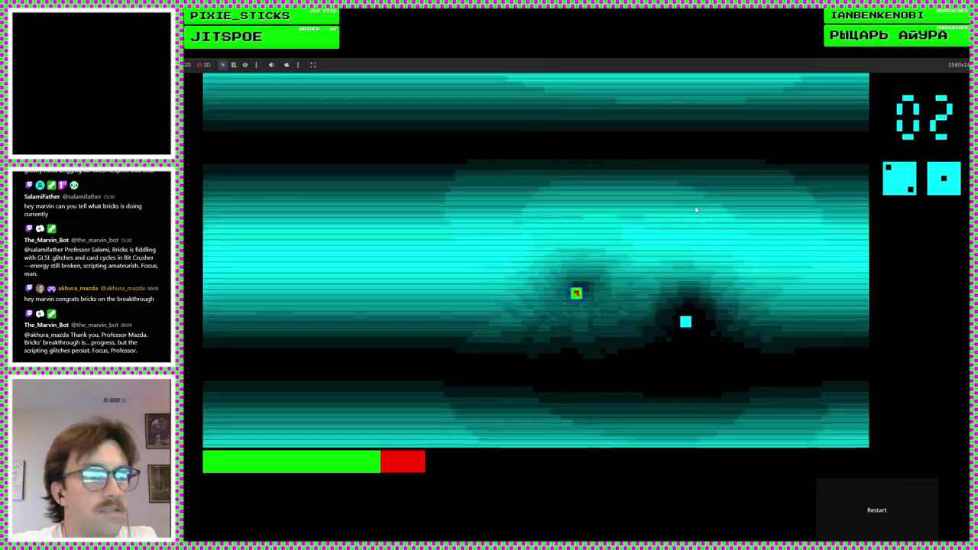
{"action": "key", "text": "Right"}
{"action": "key", "text": "Up"}
{"action": "key", "text": "Left"}
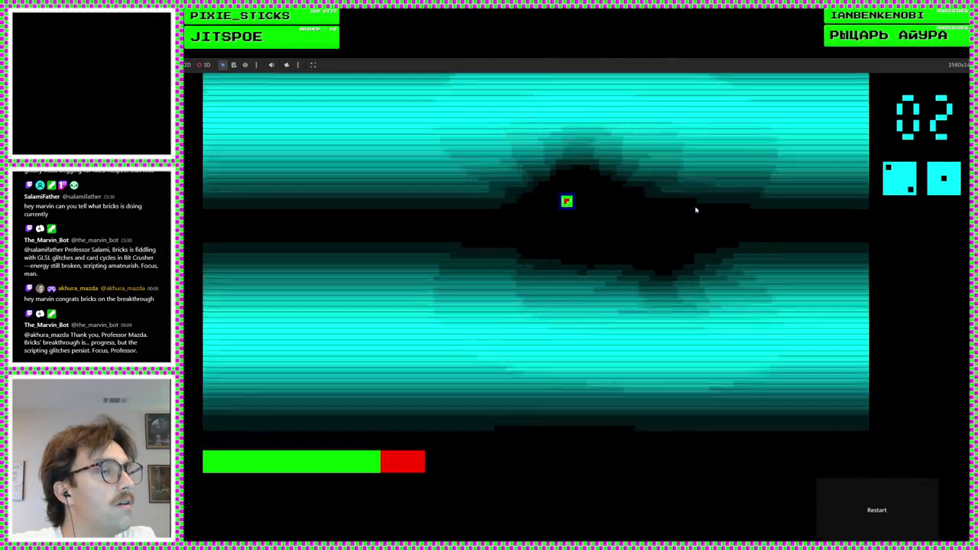
{"action": "key", "text": "Down"}
{"action": "key", "text": "Right"}
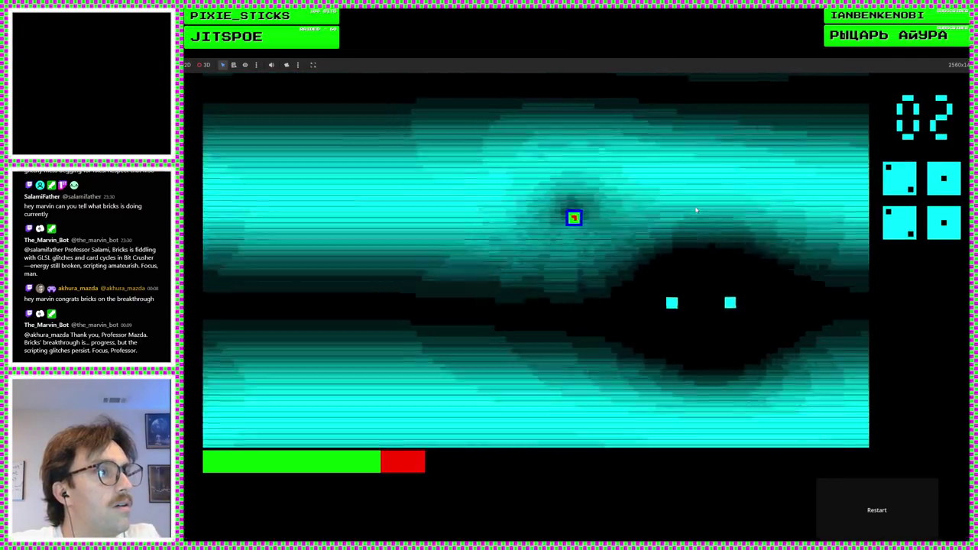
{"action": "key", "text": "Left"}
{"action": "key", "text": "Up"}
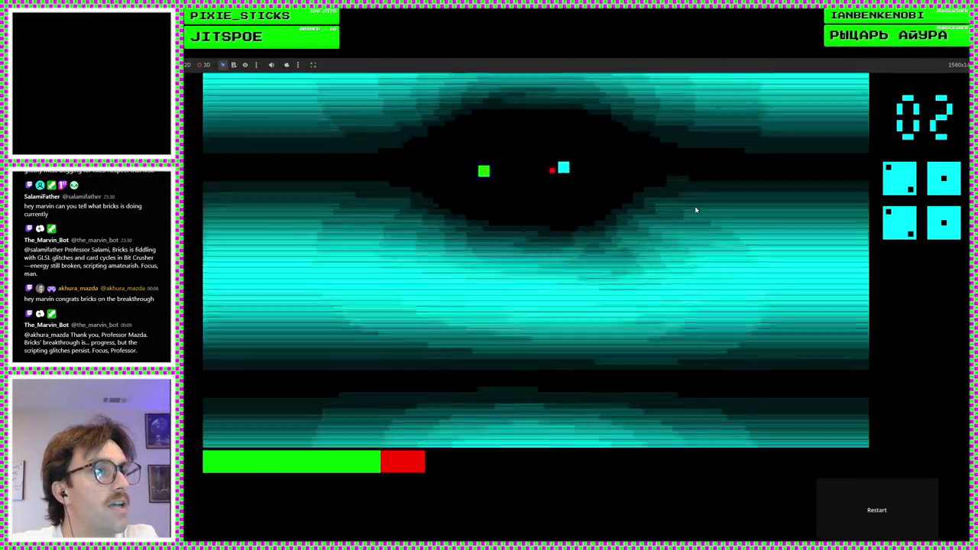
{"action": "key", "text": "Right"}
{"action": "key", "text": "Down"}
{"action": "key", "text": "Down"}
{"action": "key", "text": "Left"}
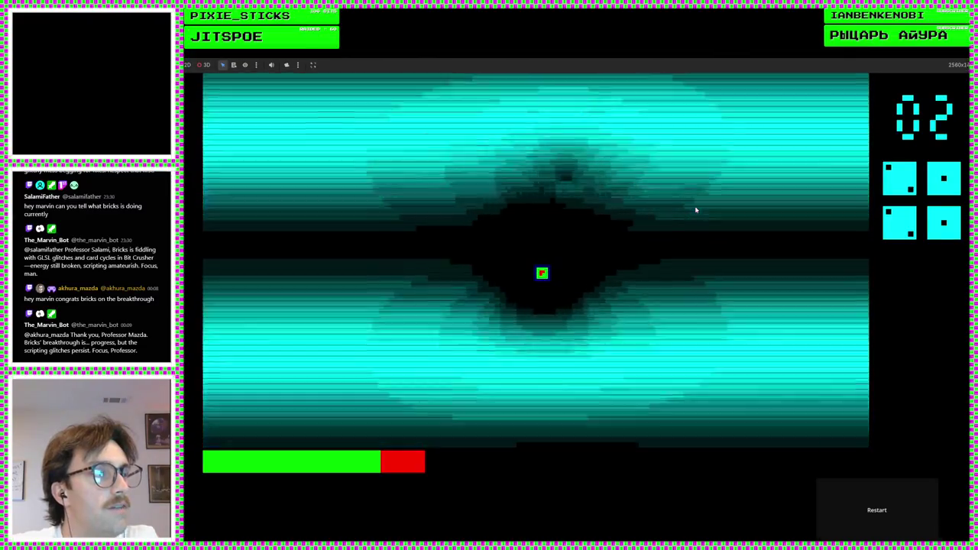
{"action": "key", "text": "Up"}
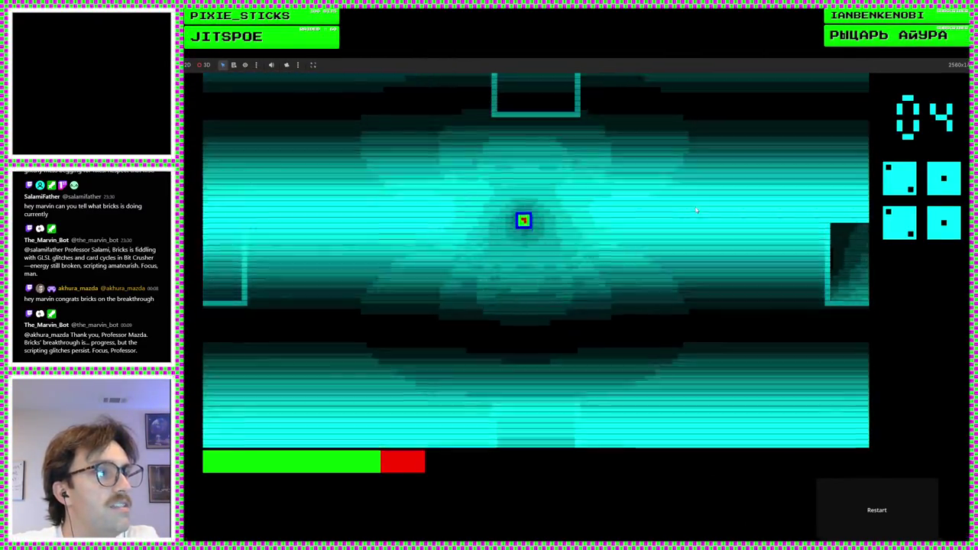
{"action": "key", "text": "Down"}
{"action": "key", "text": "Down"}
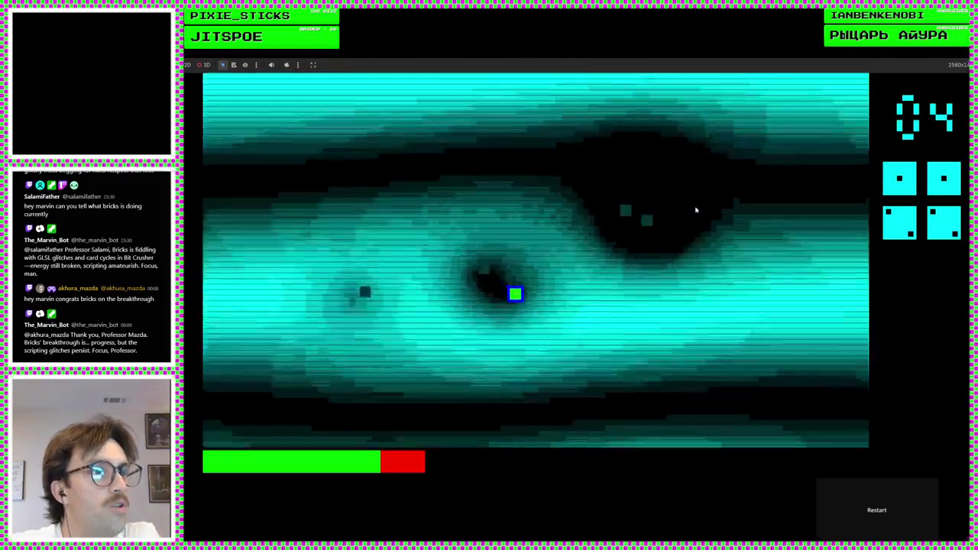
{"action": "key", "text": "Left"}
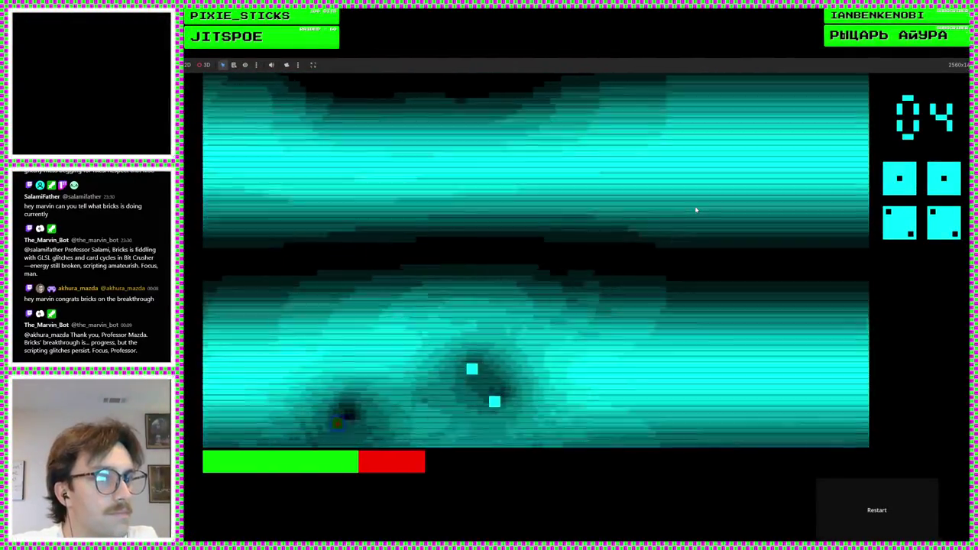
{"action": "key", "text": "Up"}
{"action": "key", "text": "Up"}
{"action": "key", "text": "Right"}
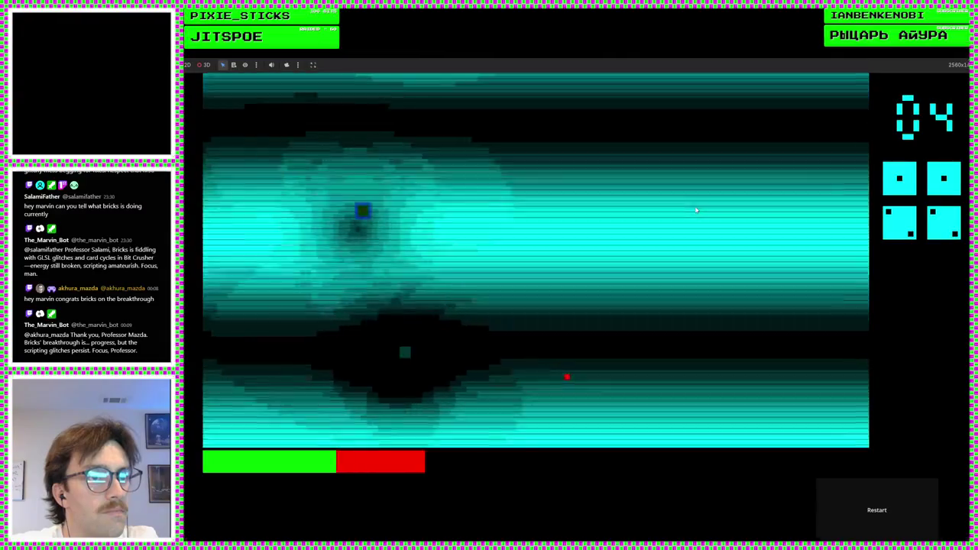
{"action": "key", "text": "Down"}
{"action": "key", "text": "Left"}
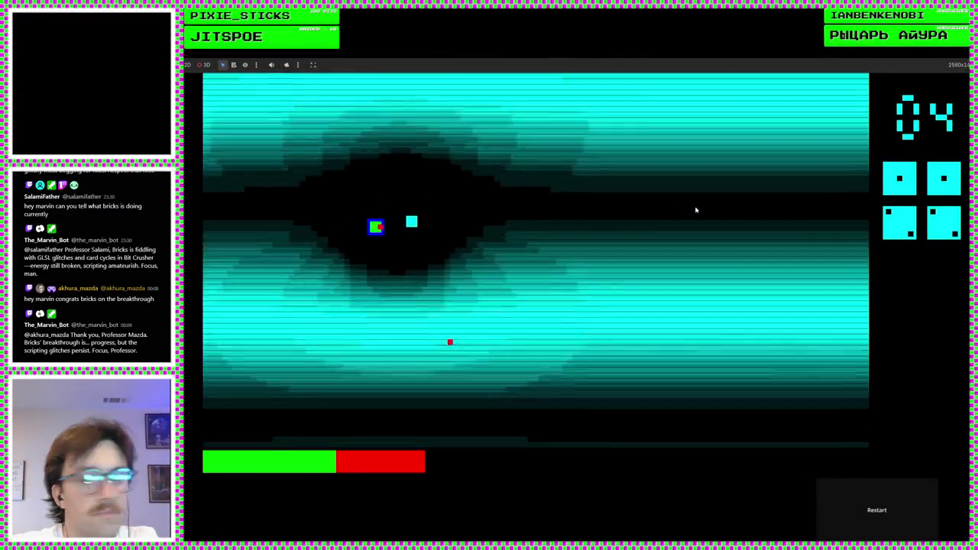
{"action": "key", "text": "Right"}
{"action": "key", "text": "Down"}
{"action": "key", "text": "Down"}
{"action": "key", "text": "Right"}
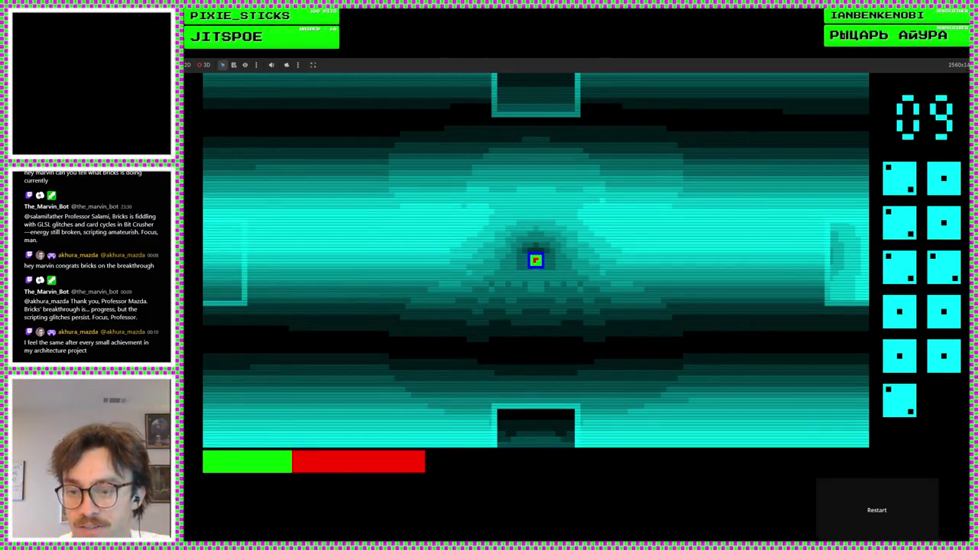
Leave the running game and switch to the Obsidian development notes
{"action": "key", "text": "alt+Tab"}
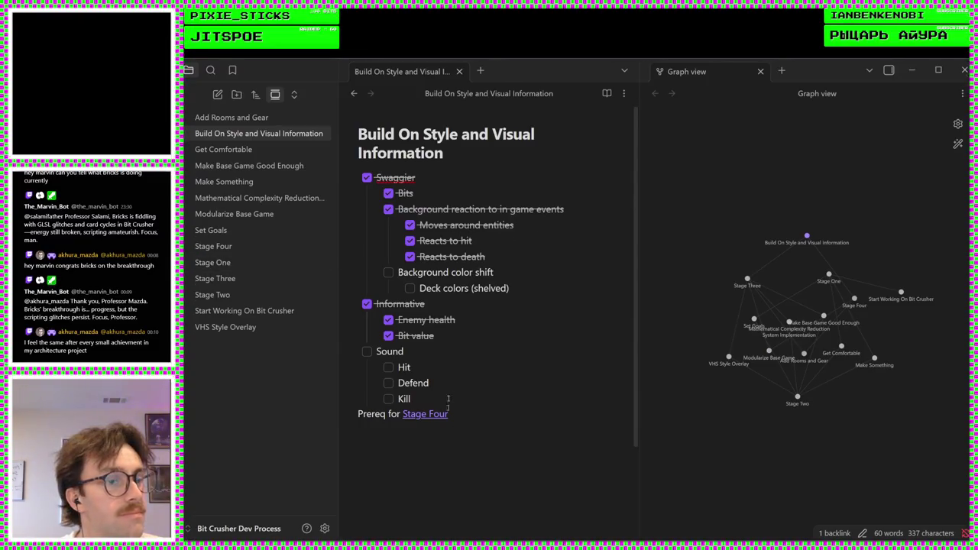
Go back from the Obsidian checklist to the Godot editor's enemy_health_dice.gd script
{"action": "key", "text": "alt+Tab"}
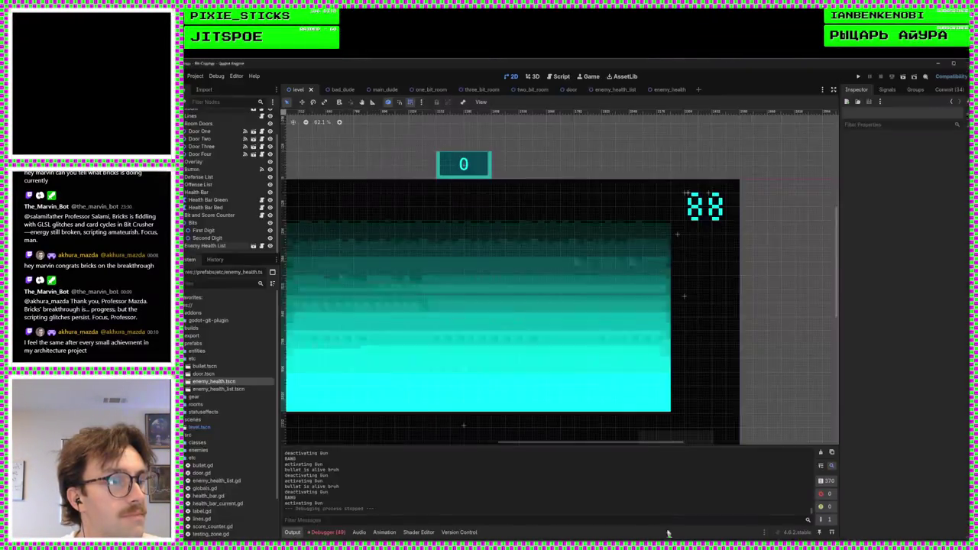
{"action": "left_click", "coordinate": [558, 79]}
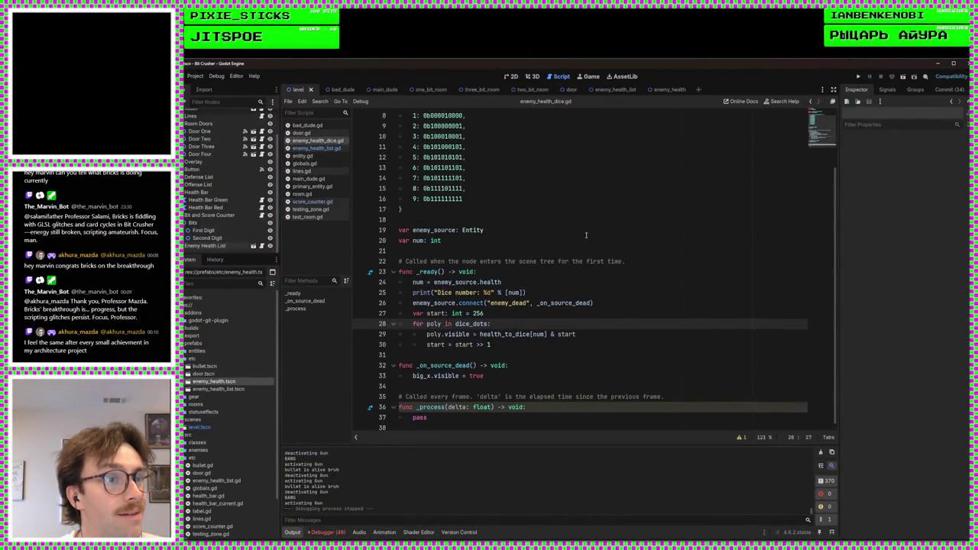
Inspect the enemy_dead signal connection on line 26 of enemy_health_dice.gd
{"action": "left_click", "coordinate": [562, 303]}
{"action": "left_click", "coordinate": [604, 303]}
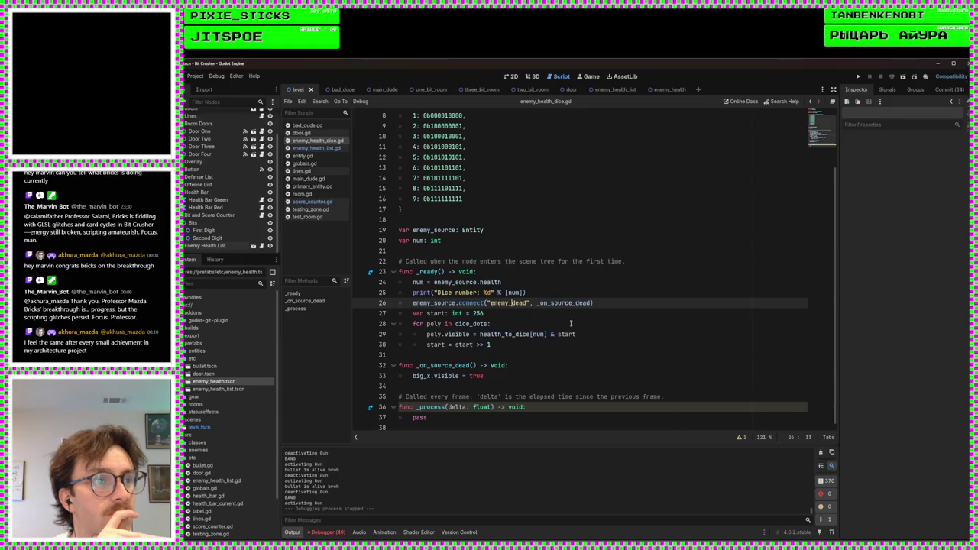
{"action": "left_click", "coordinate": [655, 292]}
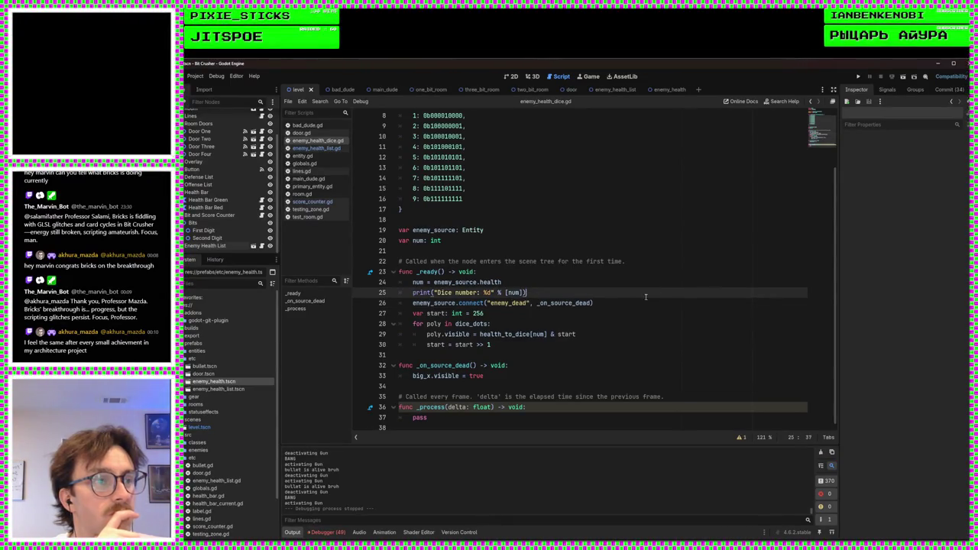
{"action": "left_click", "coordinate": [640, 307]}
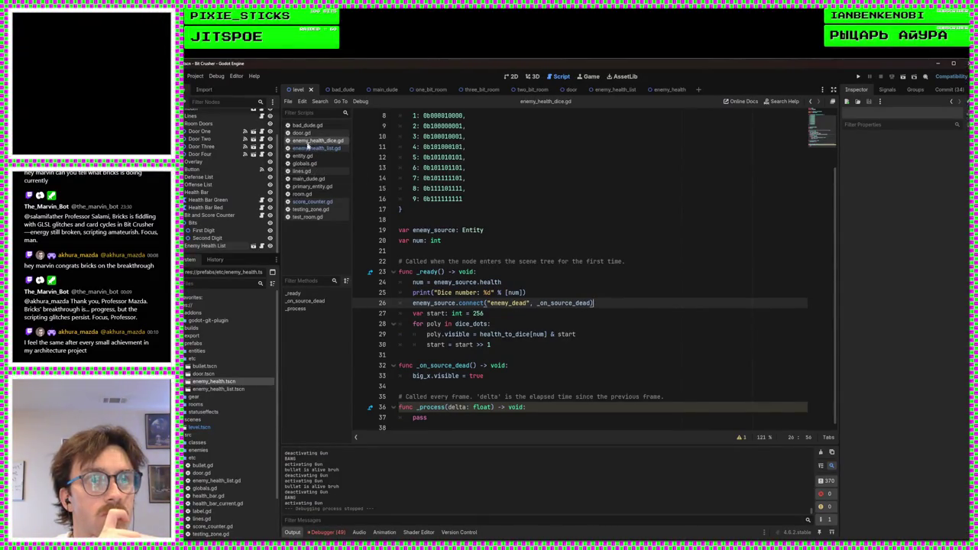
Check bad_dude.gd's enemy_dead signal declaration, then return to _on_source_dead's parameters
{"action": "left_click", "coordinate": [307, 126]}
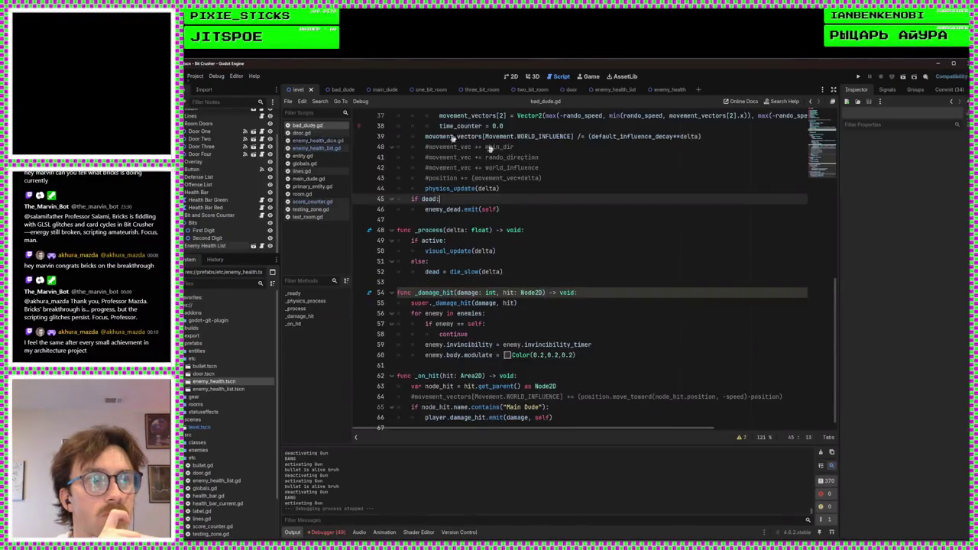
{"action": "scroll", "coordinate": [566, 339], "scroll_direction": "up", "scroll_amount": 5}
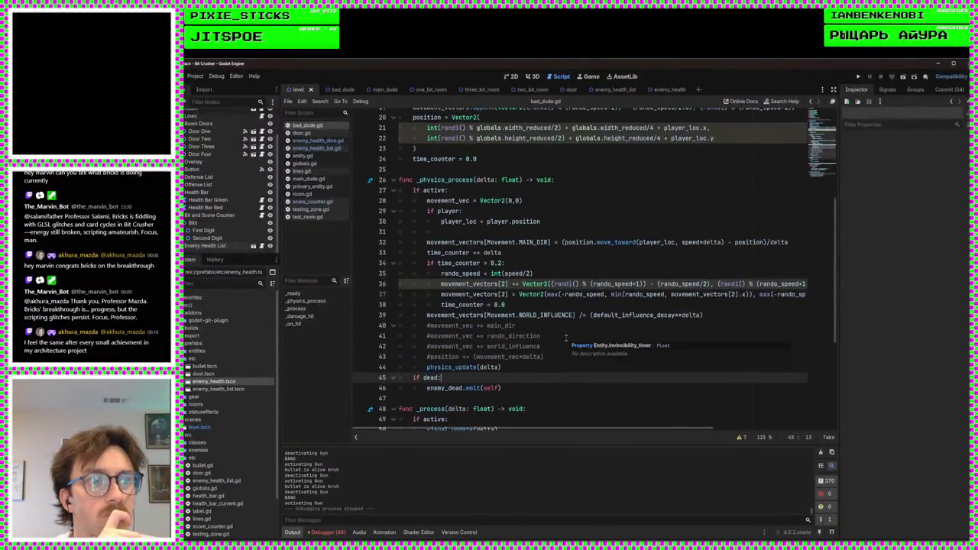
{"action": "scroll", "coordinate": [566, 339], "scroll_direction": "up", "scroll_amount": 6}
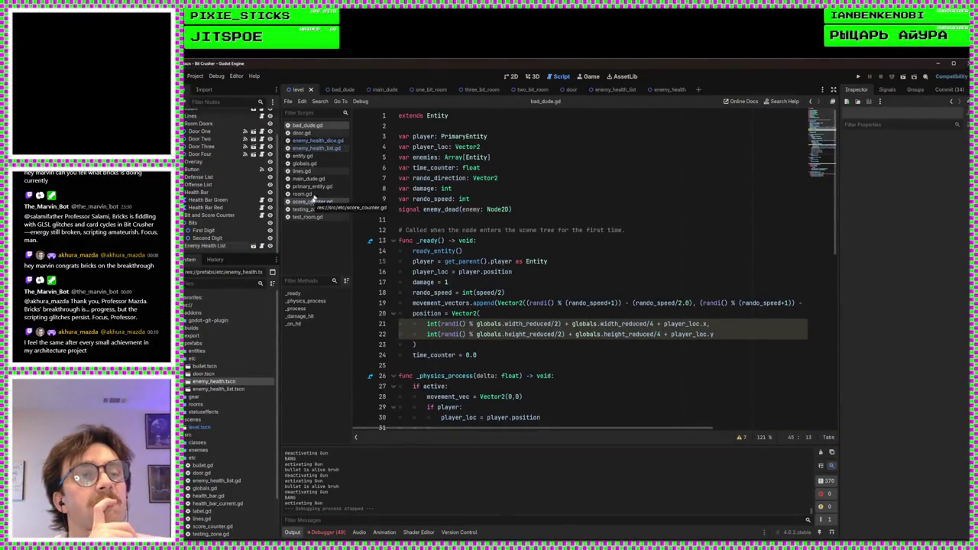
{"action": "left_click", "coordinate": [318, 141]}
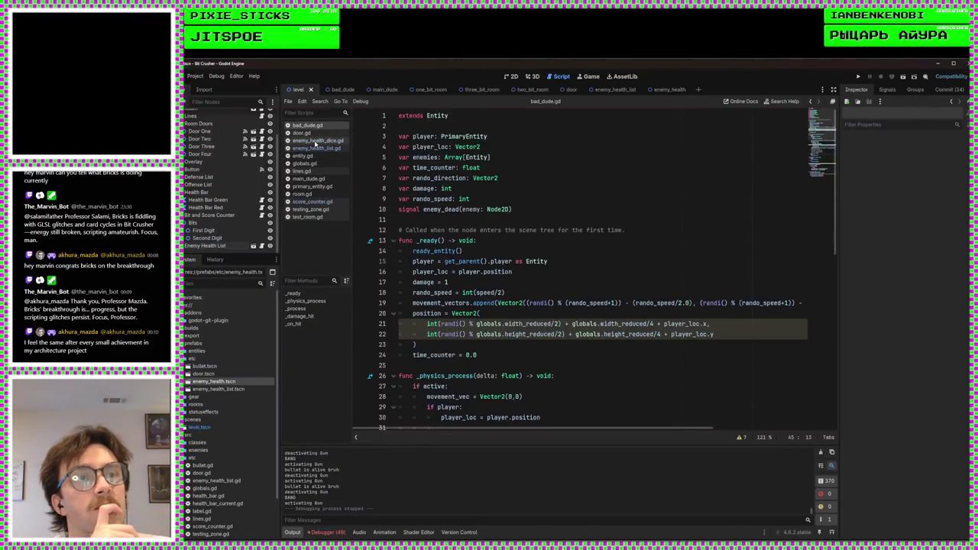
{"action": "left_click", "coordinate": [475, 366]}
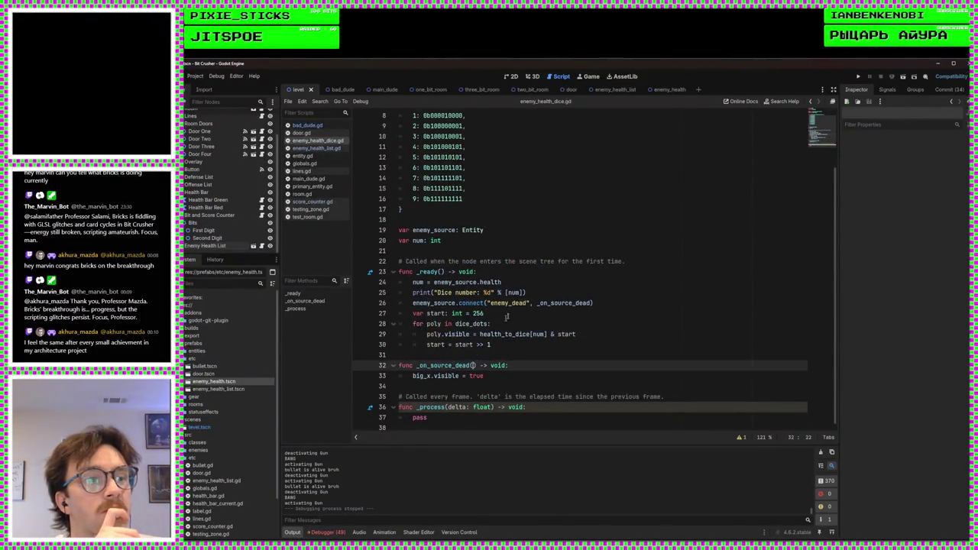
Give _on_source_dead an 'enemy: Entity' parameter, then run the game until door.gd errors
{"action": "type", "text": "enemy: E"}
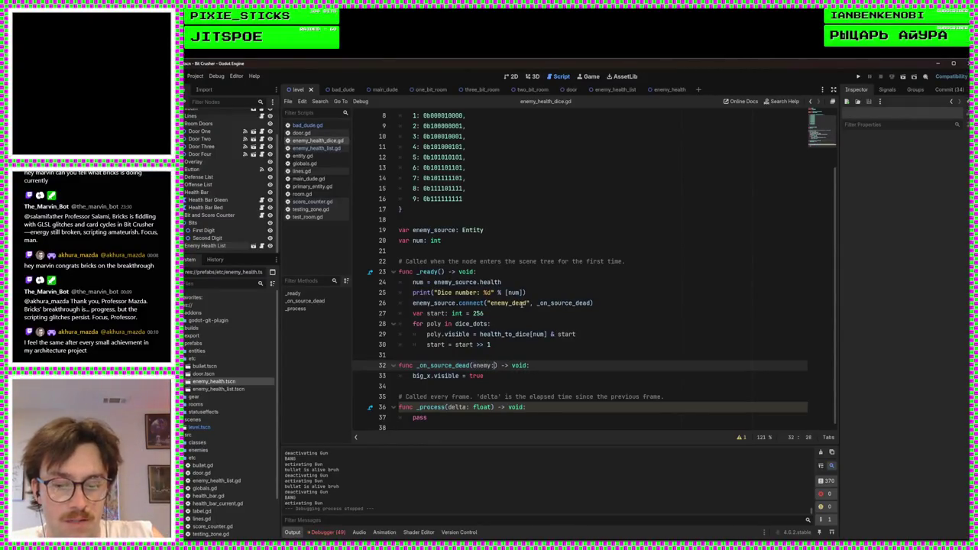
{"action": "type", "text": "ntity"}
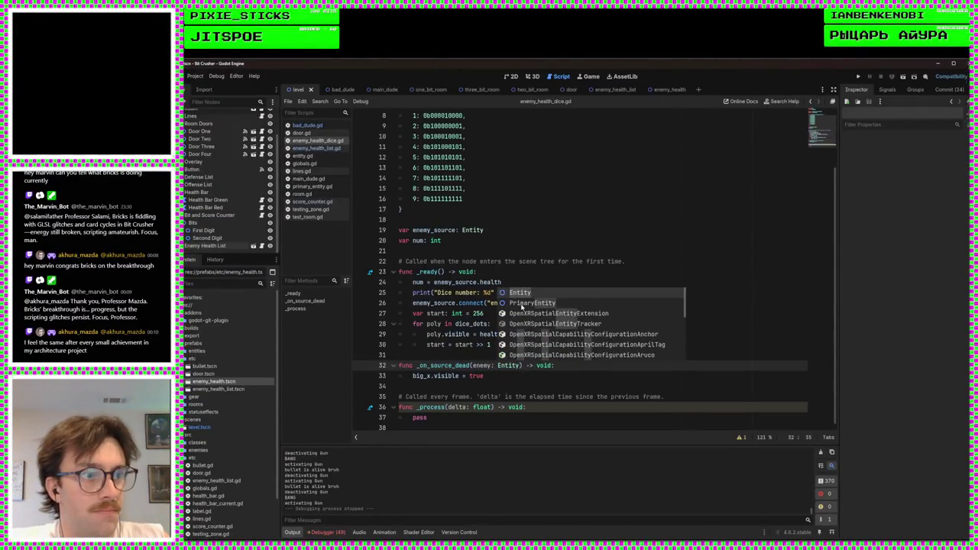
{"action": "key", "text": "Escape"}
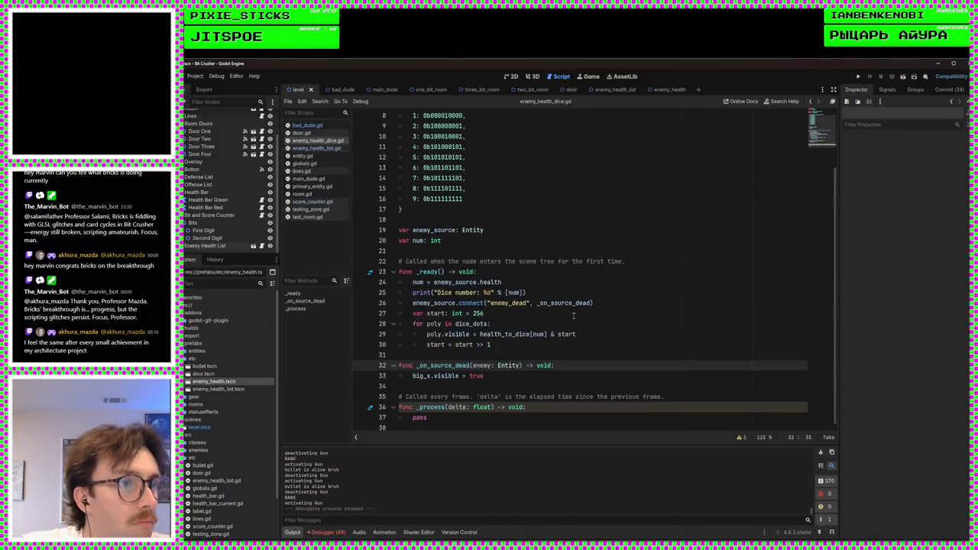
{"action": "left_click", "coordinate": [611, 304]}
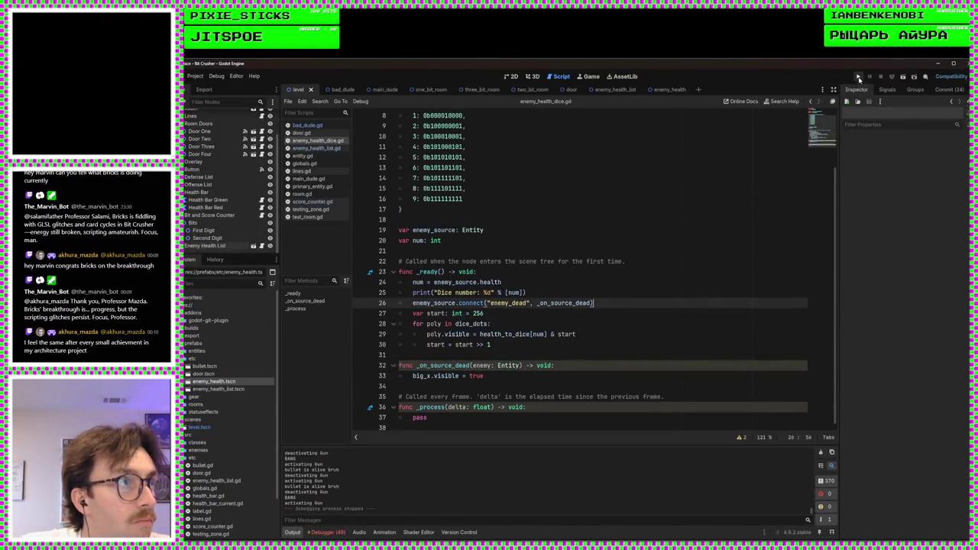
{"action": "left_click", "coordinate": [859, 78]}
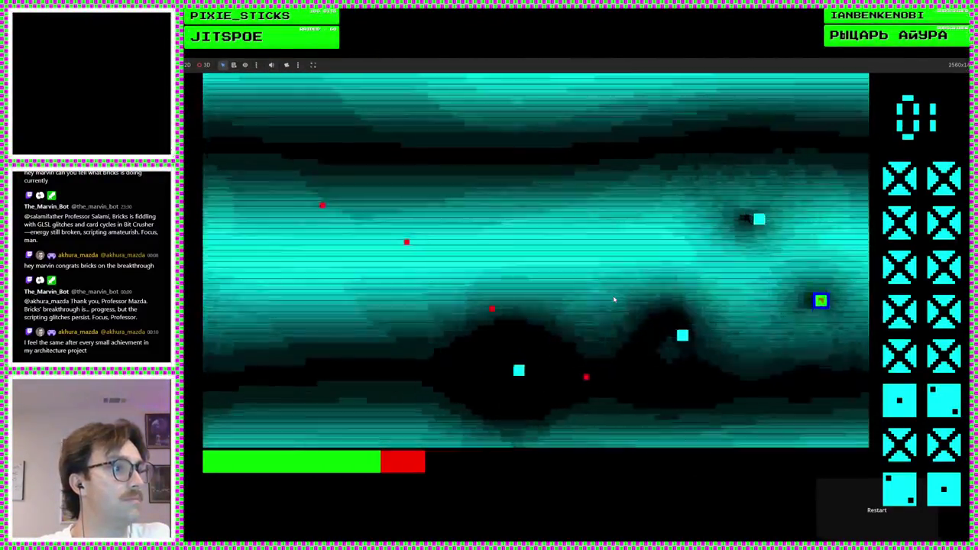
{"action": "type", "text": "s"}
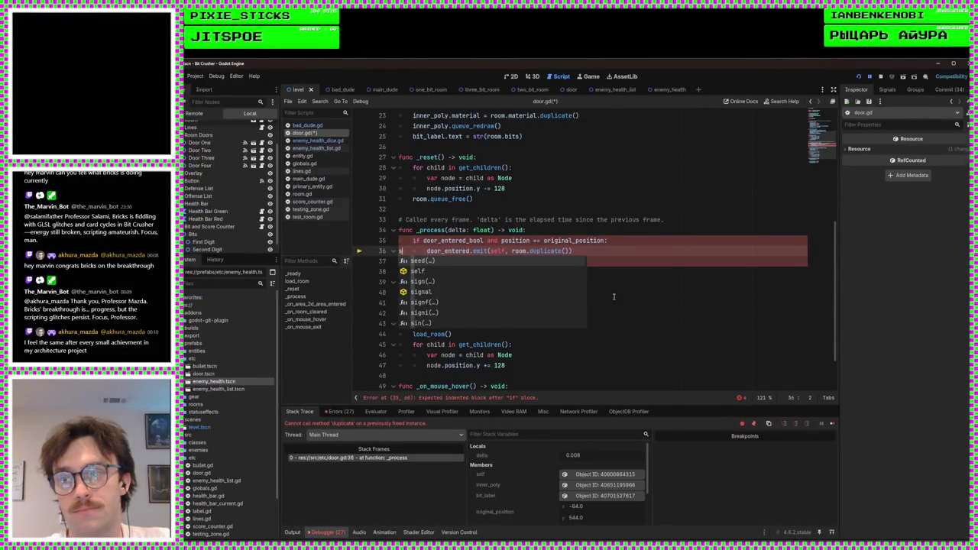
Delete the stray 's' on line 36 of door.gd and save the script
{"action": "left_click", "coordinate": [613, 297]}
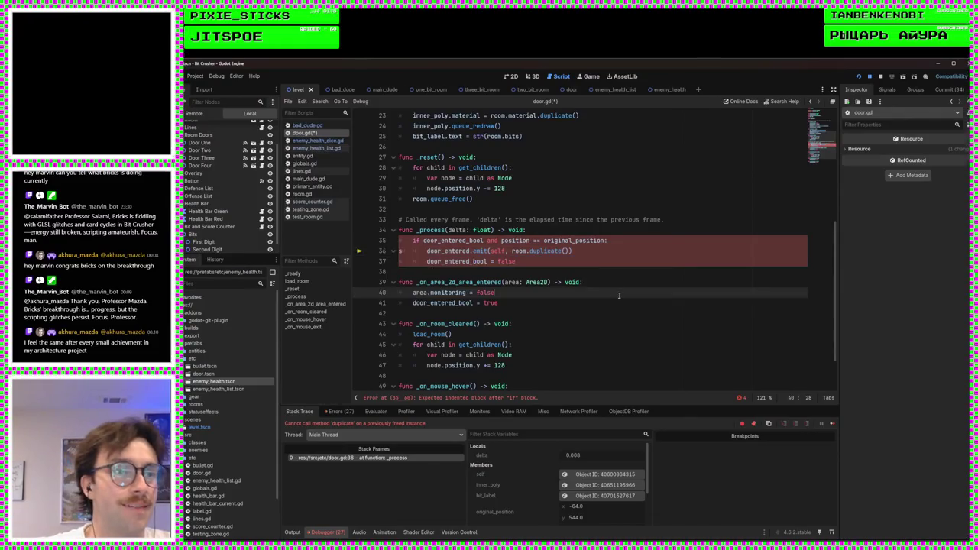
{"action": "left_click", "coordinate": [404, 251]}
{"action": "key", "text": "BackSpace"}
{"action": "key", "text": "ctrl+s"}
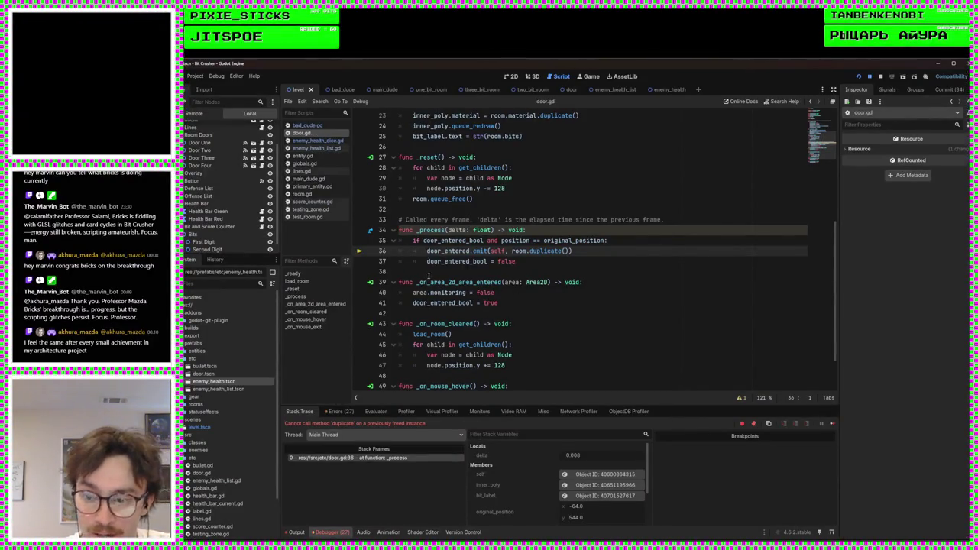
{"action": "left_click", "coordinate": [489, 334]}
{"action": "left_click", "coordinate": [516, 313]}
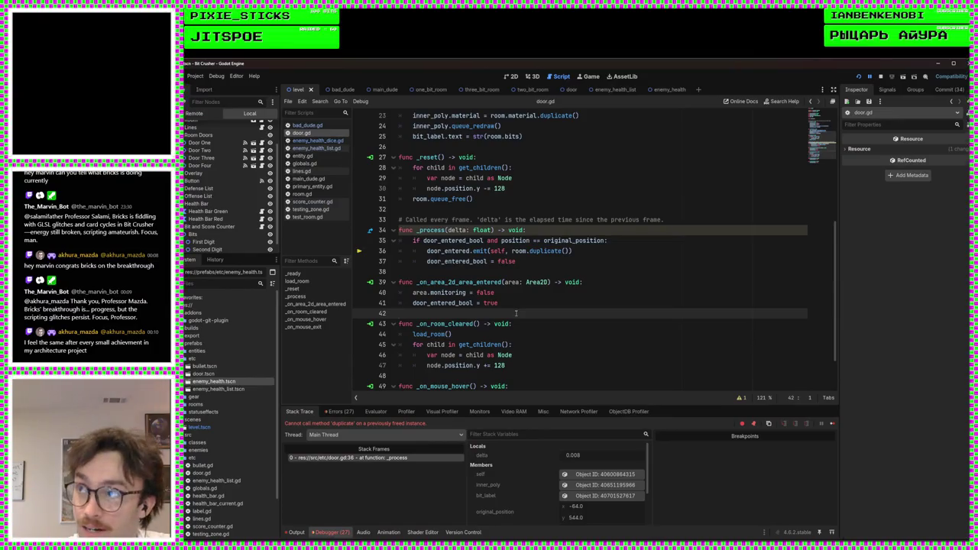
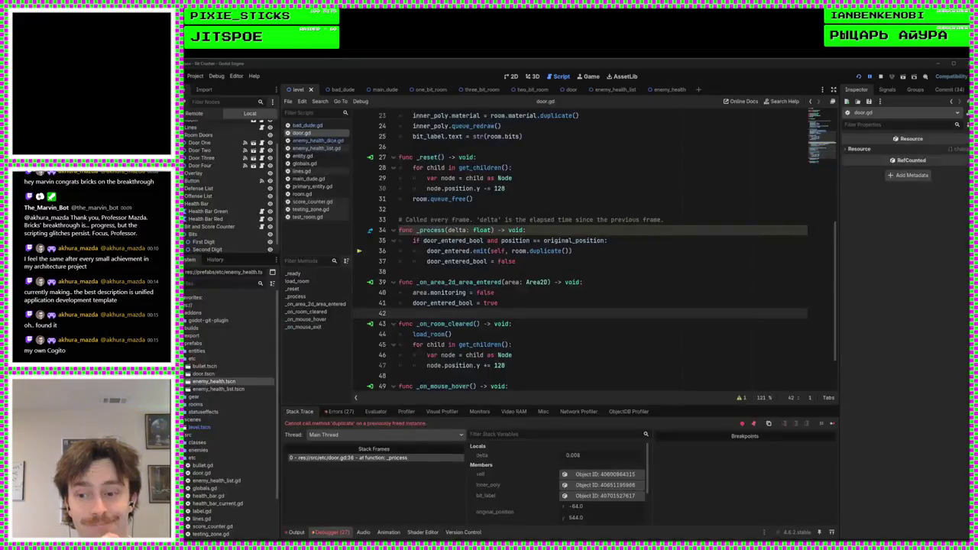
Stop the game session that crashed with the door.gd error, then bring up the Obsidian notes
{"action": "key", "text": "F8"}
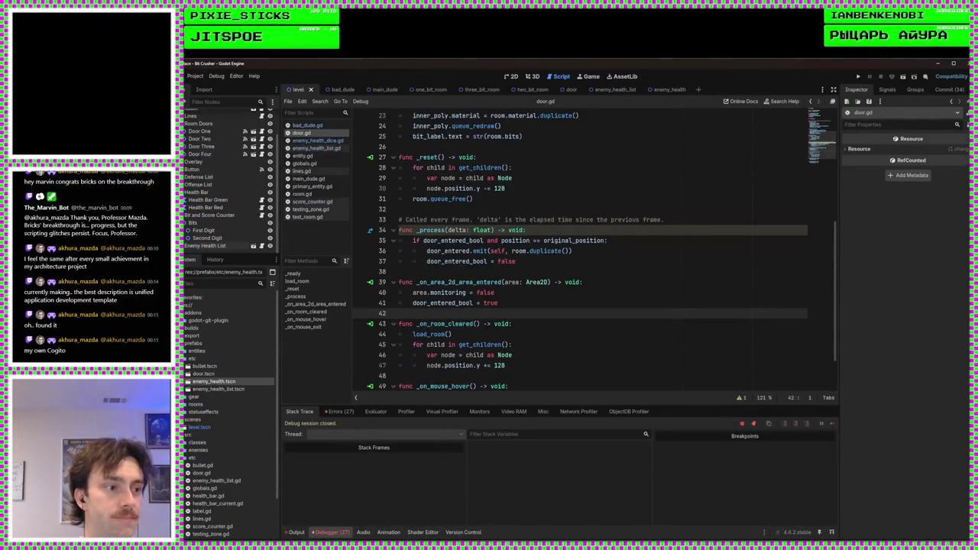
{"action": "key", "text": "alt+Tab"}
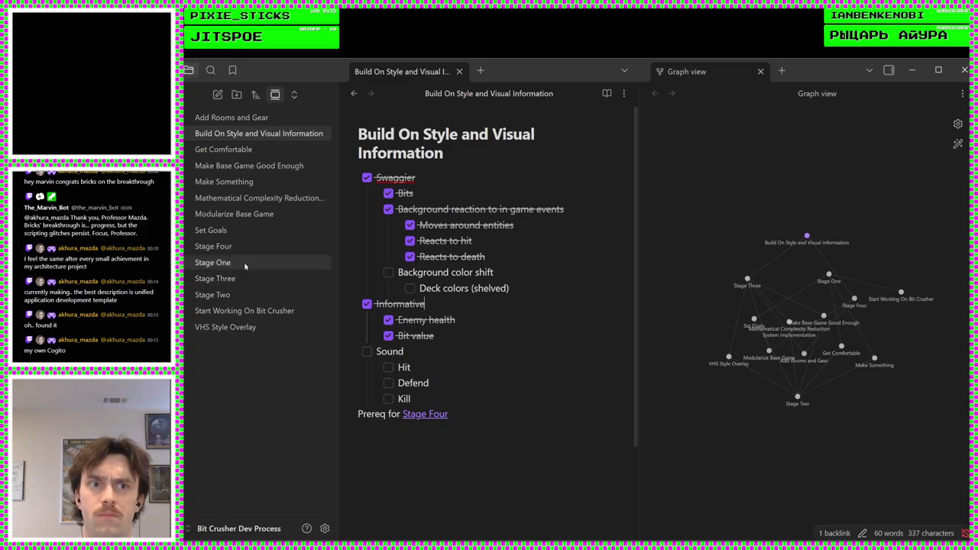
In the Stage Four note, shorten 'Fix background glitches' to 'Fix glitches'
{"action": "left_click", "coordinate": [226, 247]}
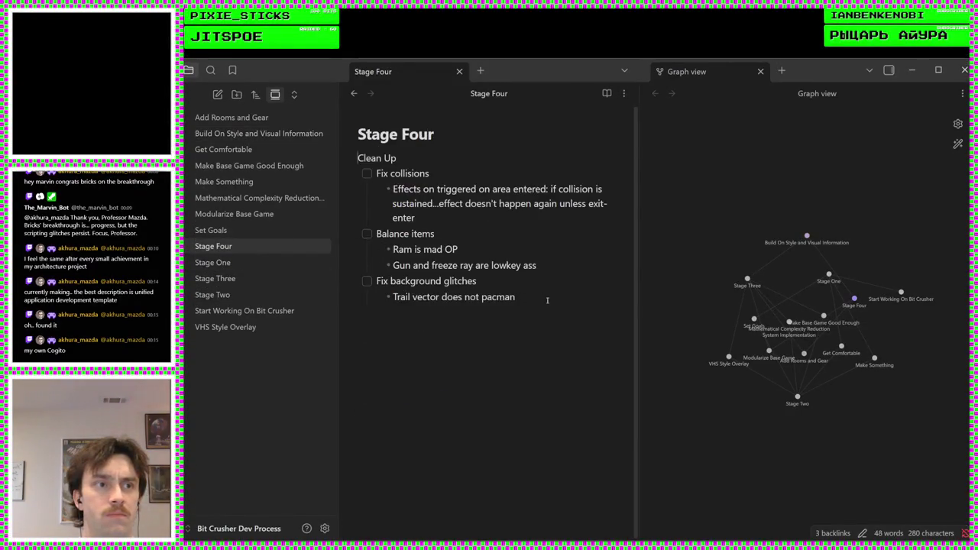
{"action": "double_click", "coordinate": [429, 282]}
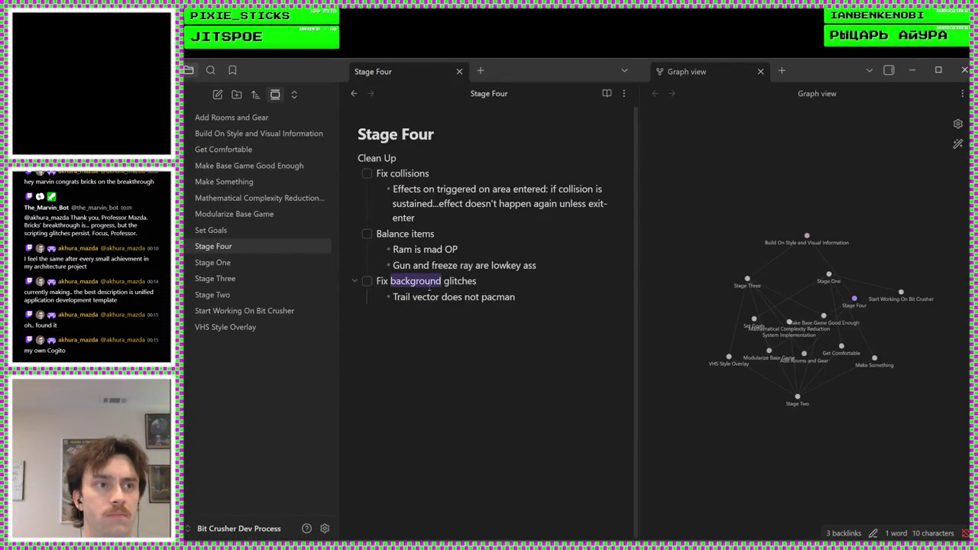
{"action": "key", "text": "BackSpace"}
Add the bullet 'Doors can be entered early and crash the game' below the pacman line
{"action": "left_click", "coordinate": [536, 299]}
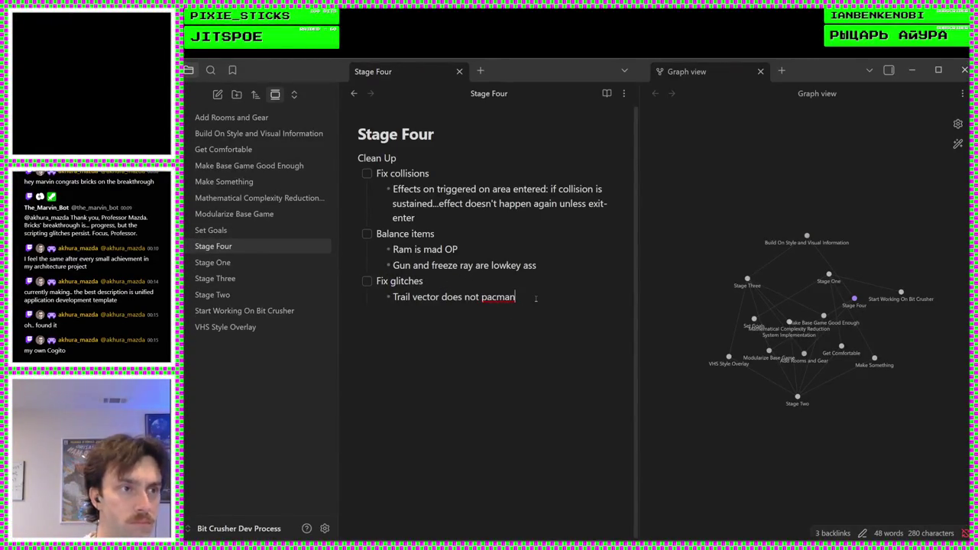
{"action": "key", "text": "Return"}
{"action": "type", "text": "Door"}
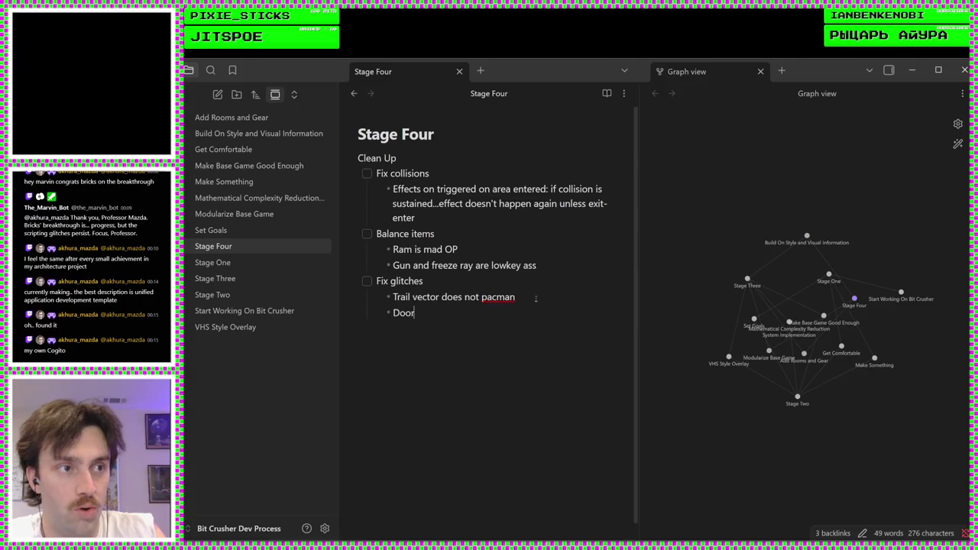
{"action": "type", "text": "s can be t"}
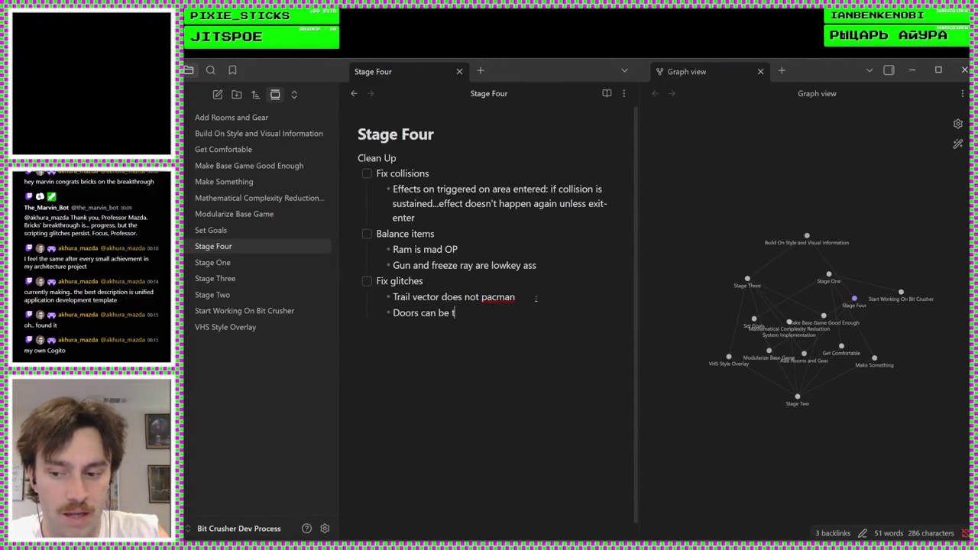
{"action": "key", "text": "BackSpace"}
{"action": "type", "text": "entered ea"}
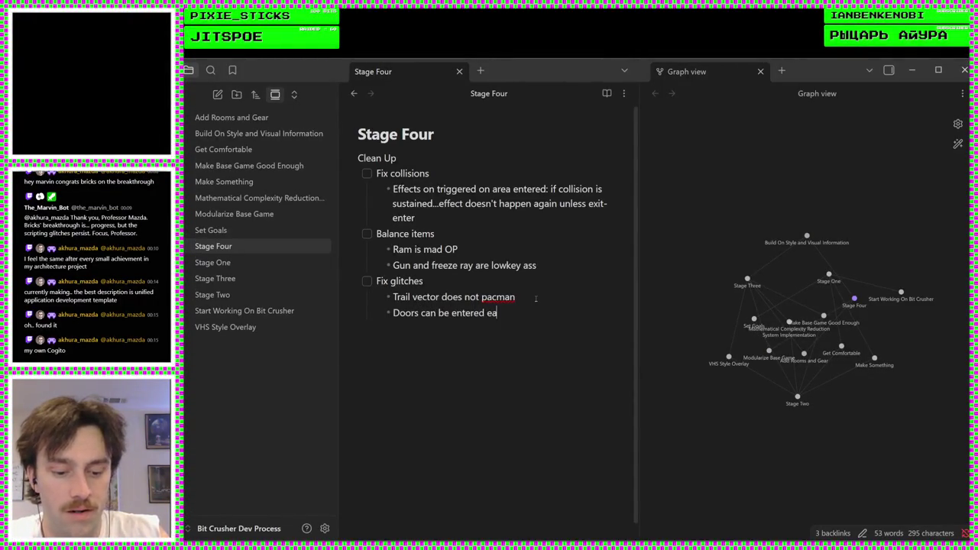
{"action": "type", "text": "rly and crash"}
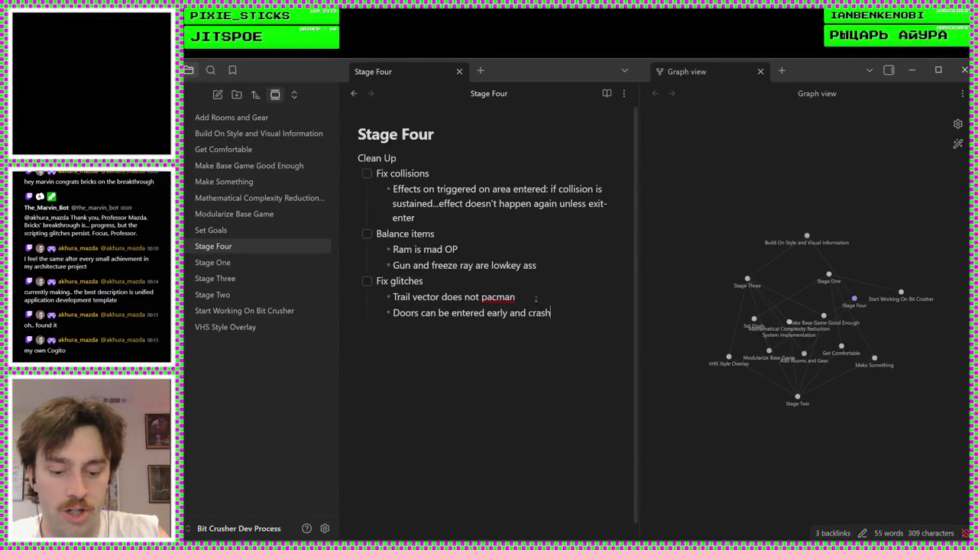
{"action": "type", "text": " the game"}
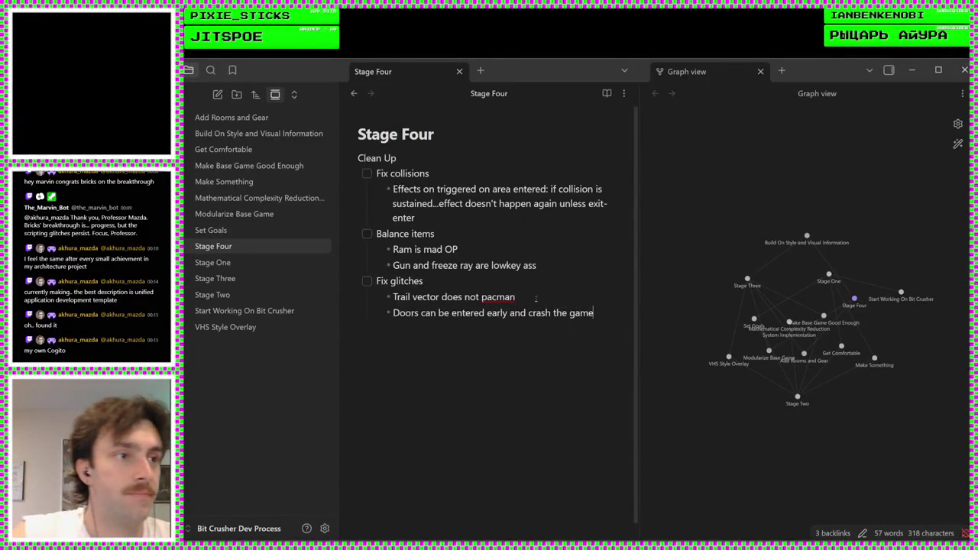
{"action": "left_click", "coordinate": [519, 297]}
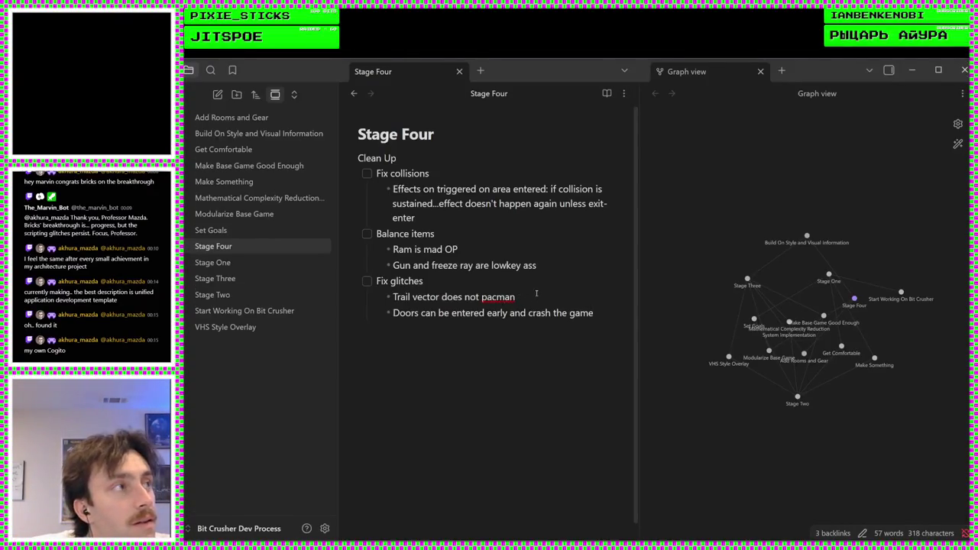
{"action": "left_click", "coordinate": [570, 264]}
{"action": "key", "text": "Up"}
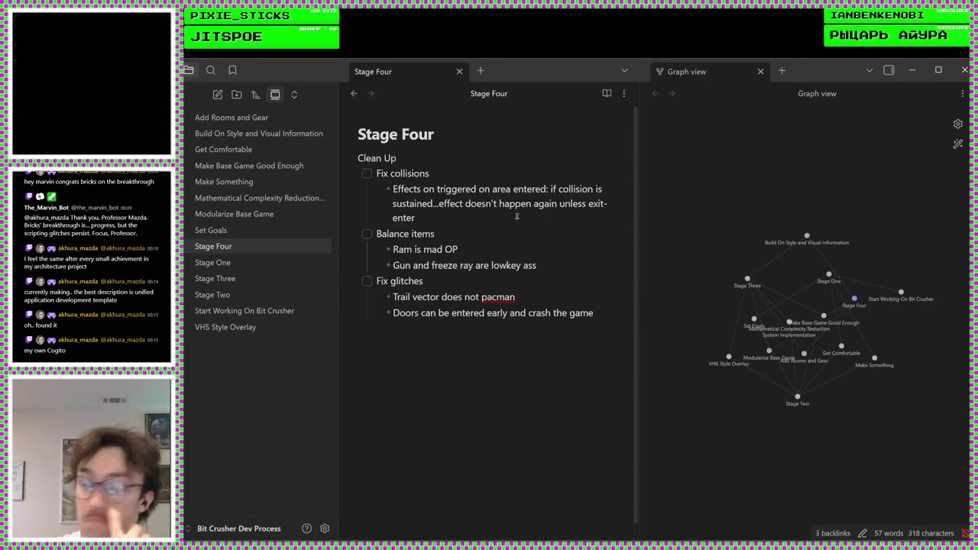
Go back to the Godot editor showing door.gd and close it
{"action": "key", "text": "alt+Tab"}
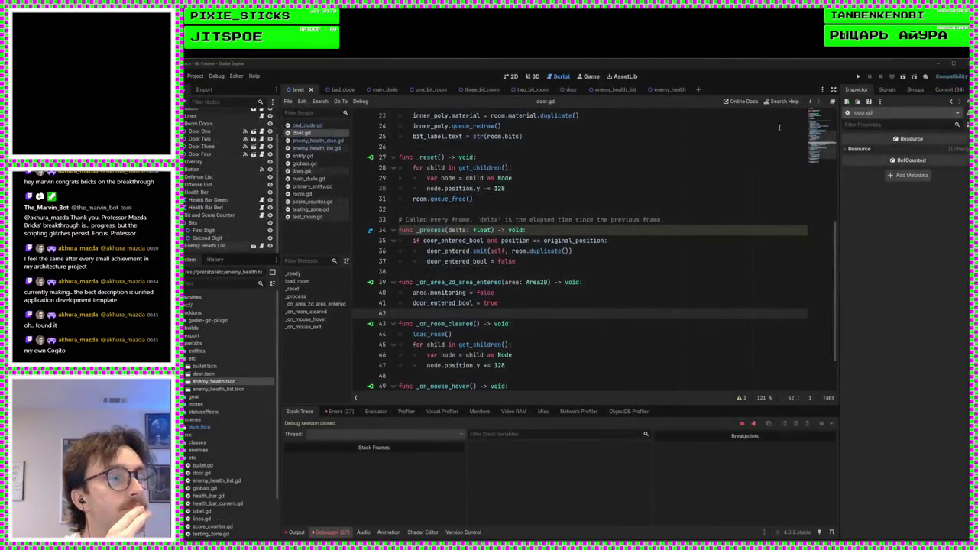
{"action": "left_click", "coordinate": [684, 199]}
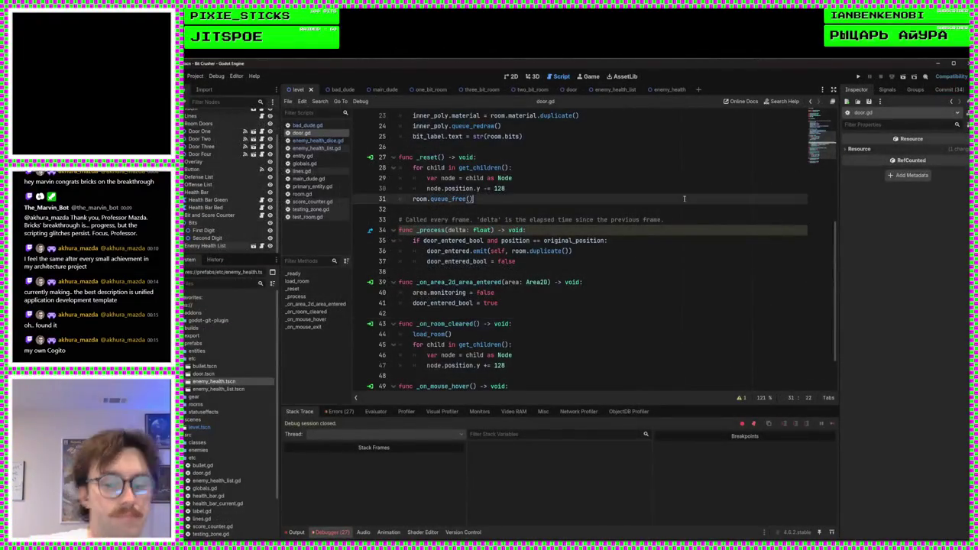
{"action": "left_click", "coordinate": [954, 63]}
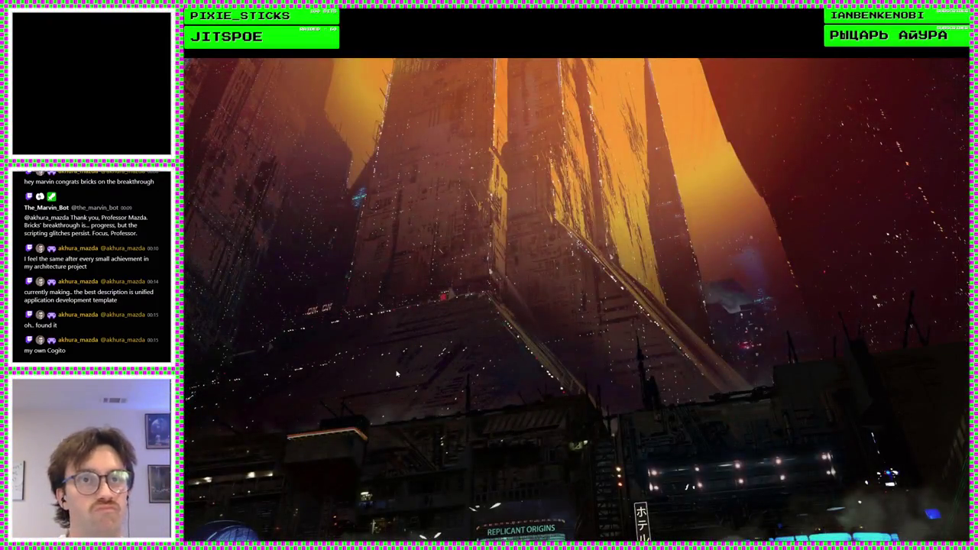
Drag two game shortcuts, including Kenshi, into new positions on the desktop
{"action": "left_click_drag", "start_coordinate": [466, 244], "coordinate": [531, 285]}
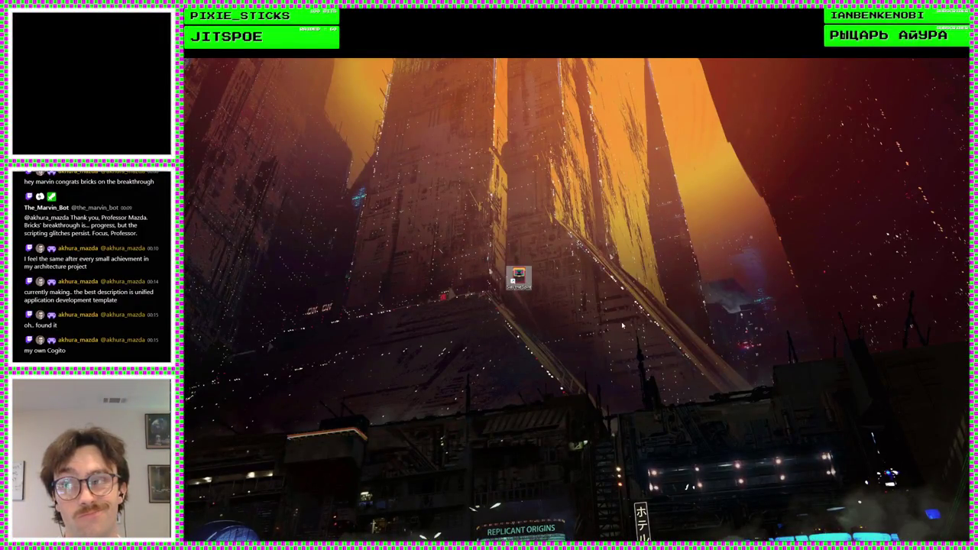
{"action": "mouse_move", "coordinate": [458, 264]}
{"action": "left_mouse_down"}
{"action": "mouse_move", "coordinate": [493, 279]}
{"action": "mouse_move", "coordinate": [545, 279]}
{"action": "left_mouse_up"}
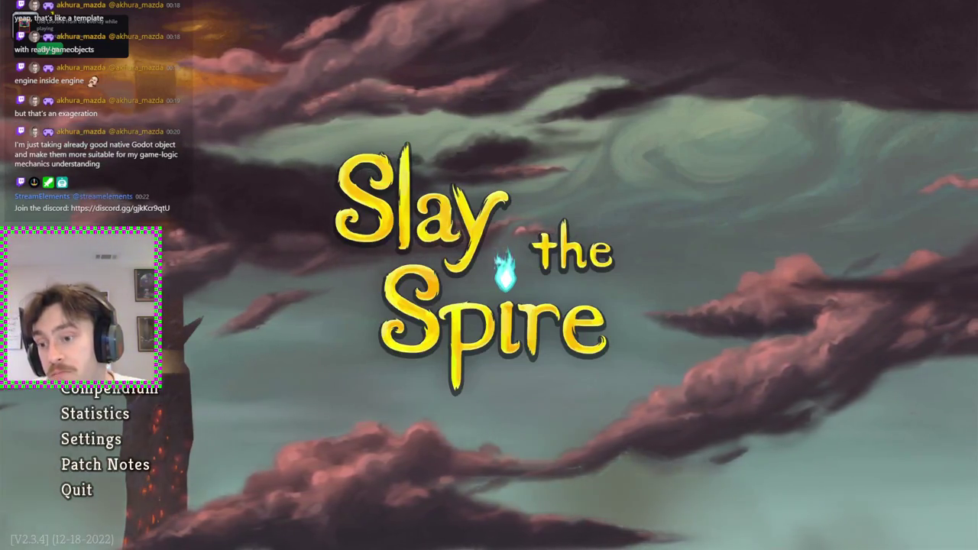
Begin a Standard Ironclad run with Embark and talk to Neow for the starting rewards
{"action": "left_click", "coordinate": [76, 362]}
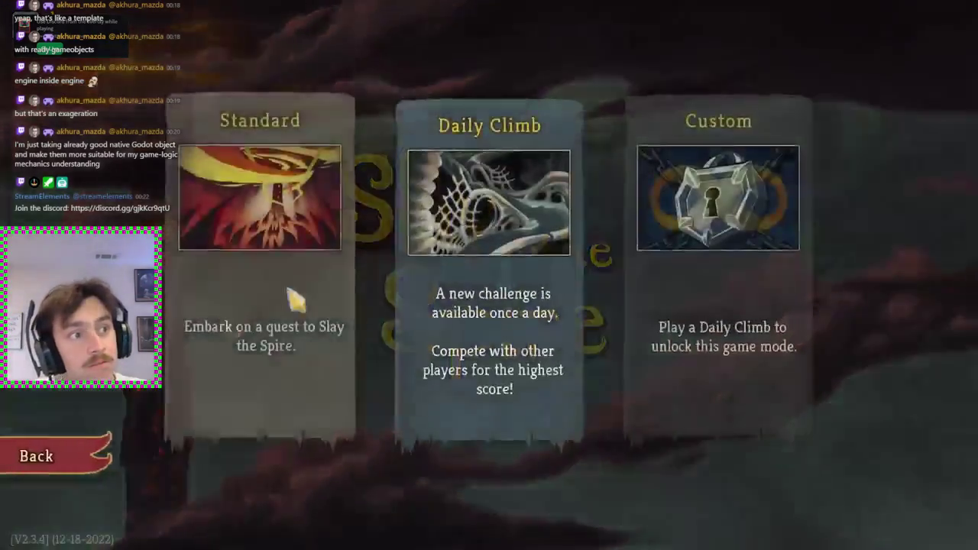
{"action": "left_click", "coordinate": [344, 83]}
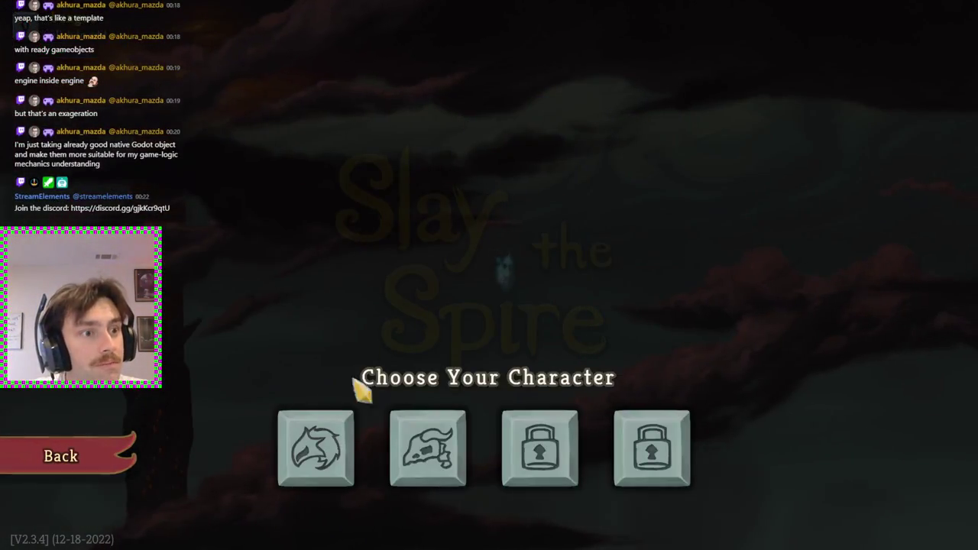
{"action": "left_click", "coordinate": [316, 448]}
{"action": "left_click", "coordinate": [847, 468]}
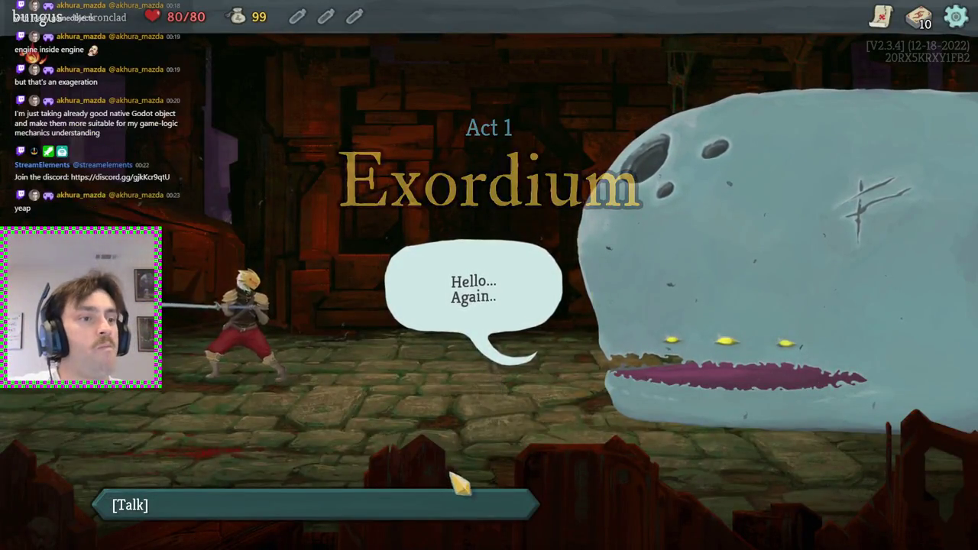
{"action": "left_click", "coordinate": [454, 501]}
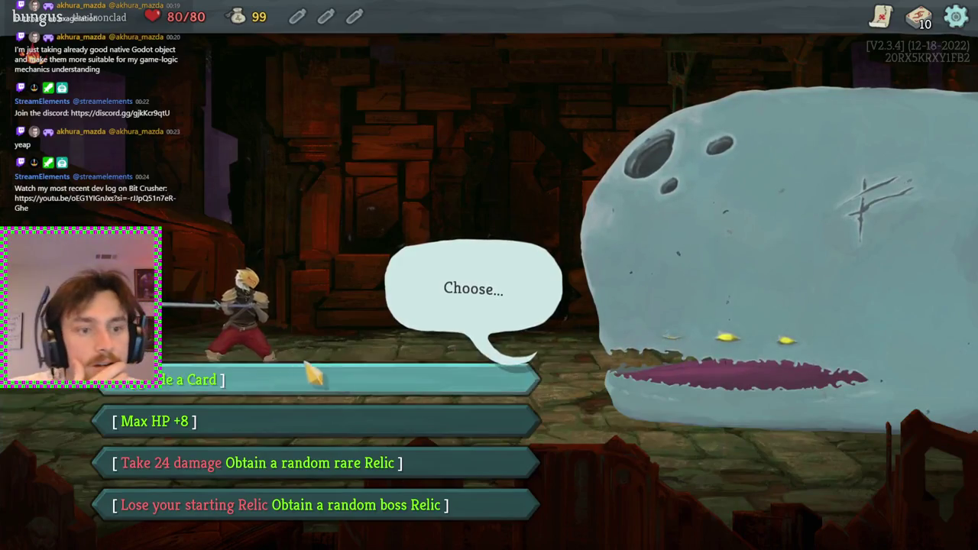
Take 24 damage for a random rare relic from Neow, then enter the next enemy room
{"action": "left_click", "coordinate": [393, 463]}
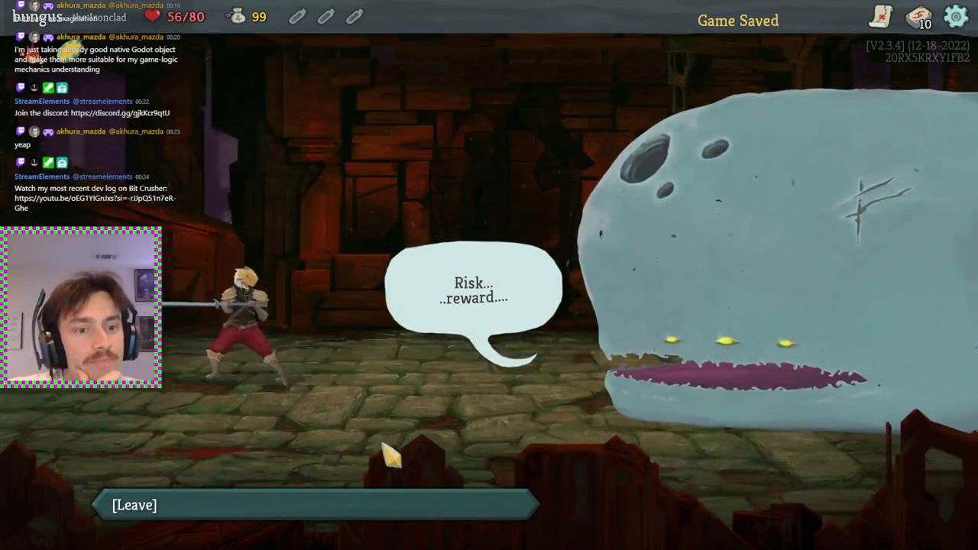
{"action": "left_click", "coordinate": [352, 510]}
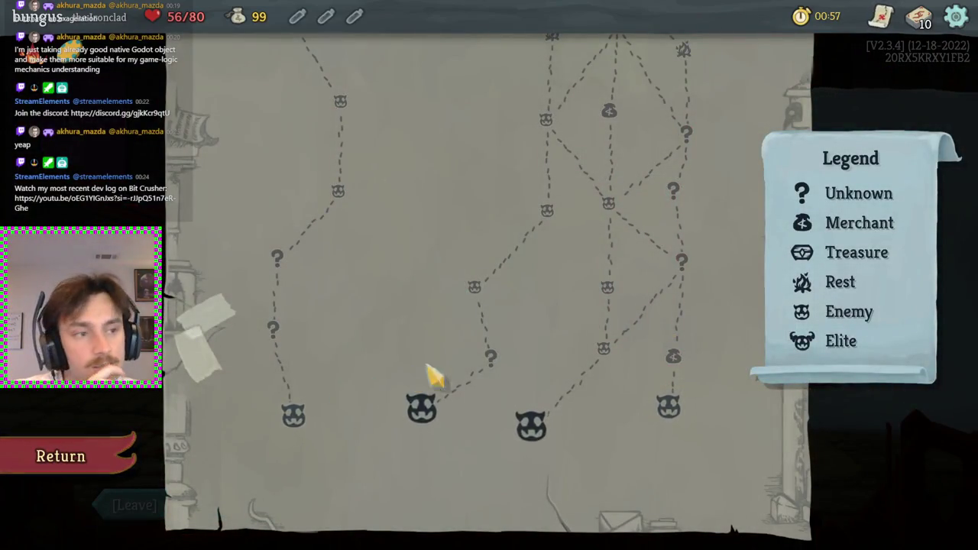
{"action": "left_click", "coordinate": [531, 426]}
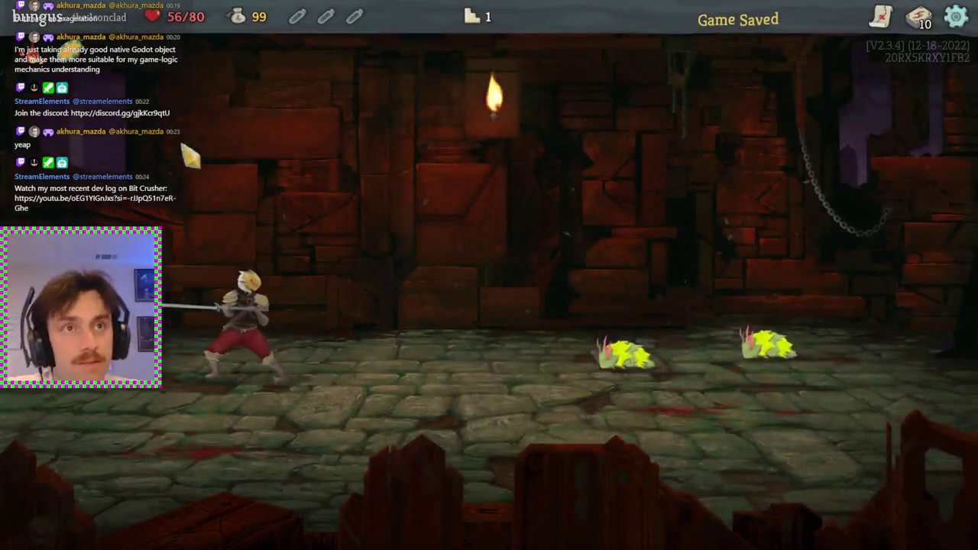
{"action": "mouse_move", "coordinate": [77, 63]}
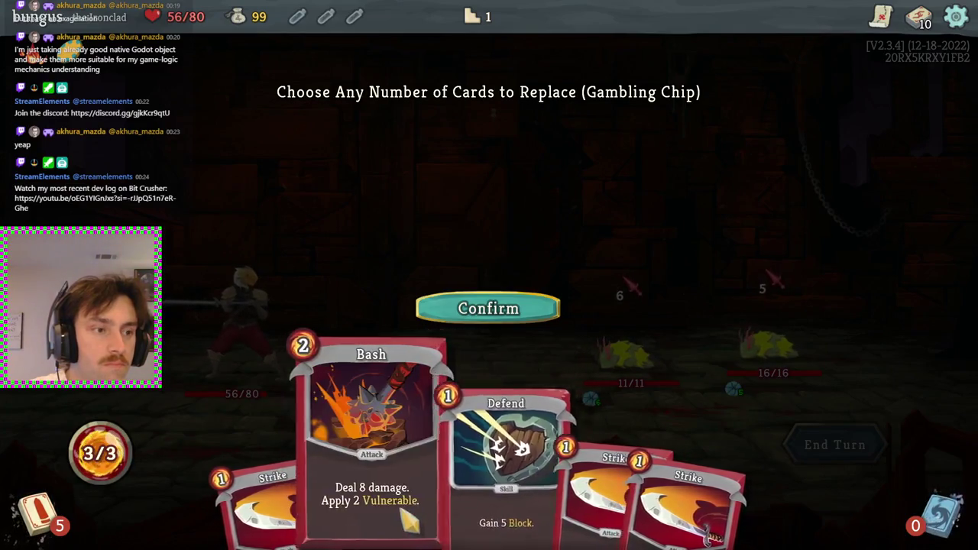
Use the Gambling Chip to replace a Strike and Bash
{"action": "left_click", "coordinate": [248, 504]}
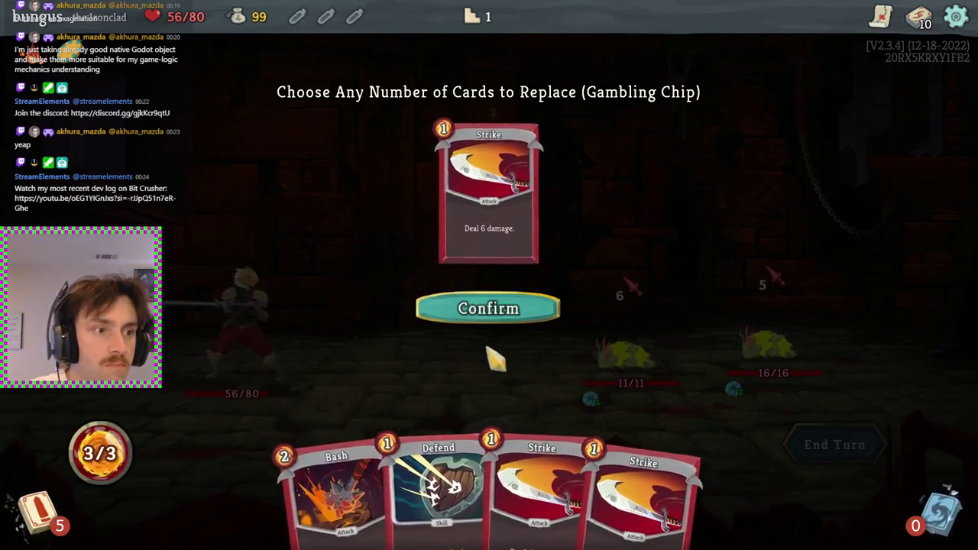
{"action": "left_click", "coordinate": [346, 495]}
{"action": "left_click", "coordinate": [505, 315]}
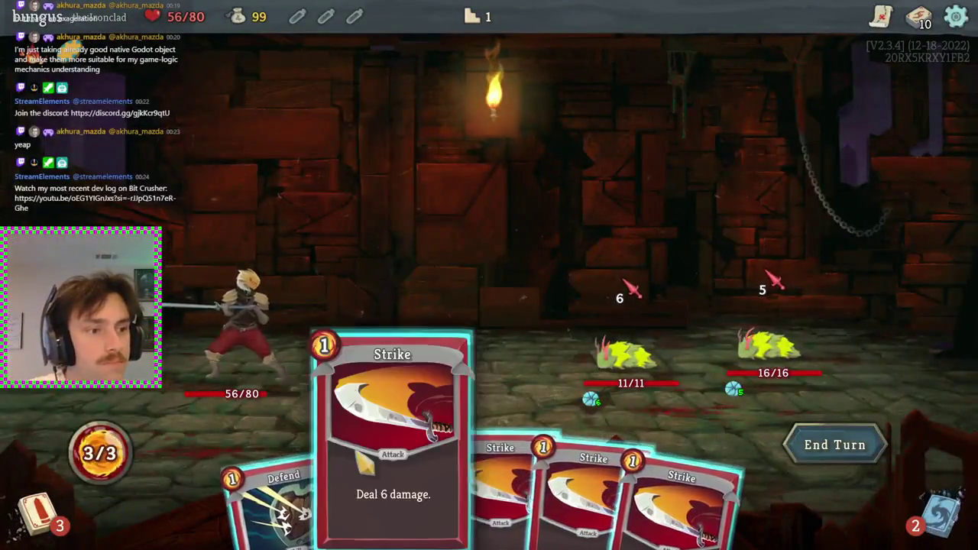
Play Defend for 5 block and Strike both lice, then end the turn
{"action": "left_click_drag", "start_coordinate": [288, 443], "coordinate": [428, 260]}
{"action": "left_click", "coordinate": [444, 474]}
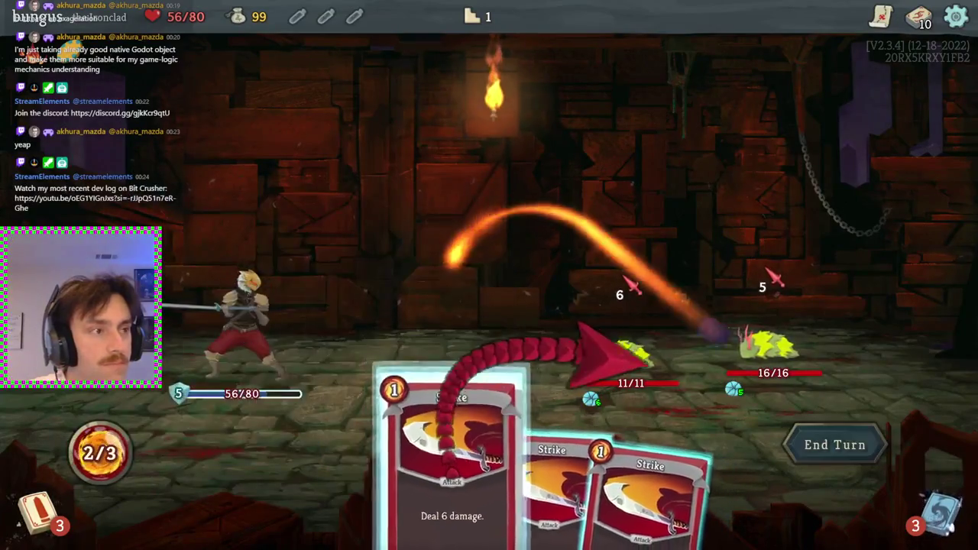
{"action": "left_click", "coordinate": [642, 382]}
{"action": "key", "text": "1"}
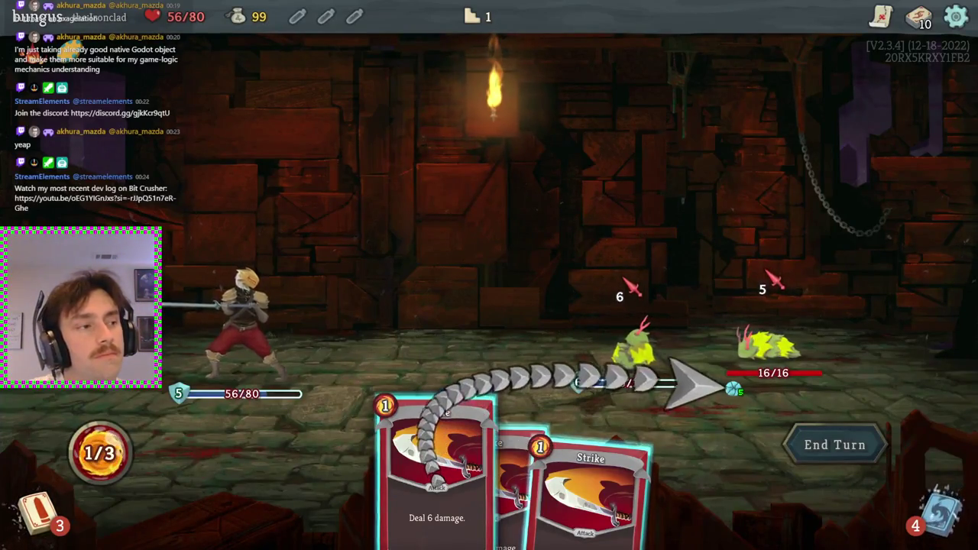
{"action": "left_click", "coordinate": [810, 345]}
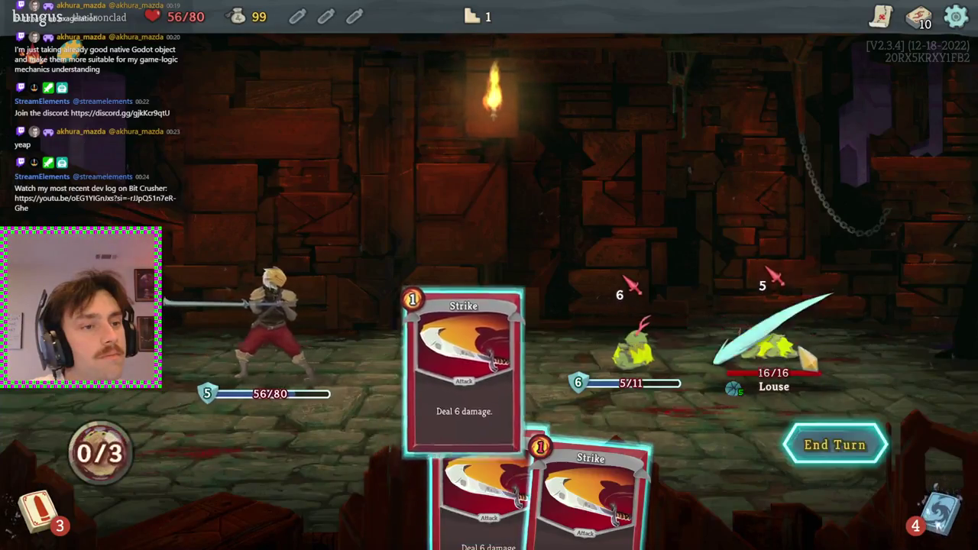
{"action": "left_click", "coordinate": [840, 451]}
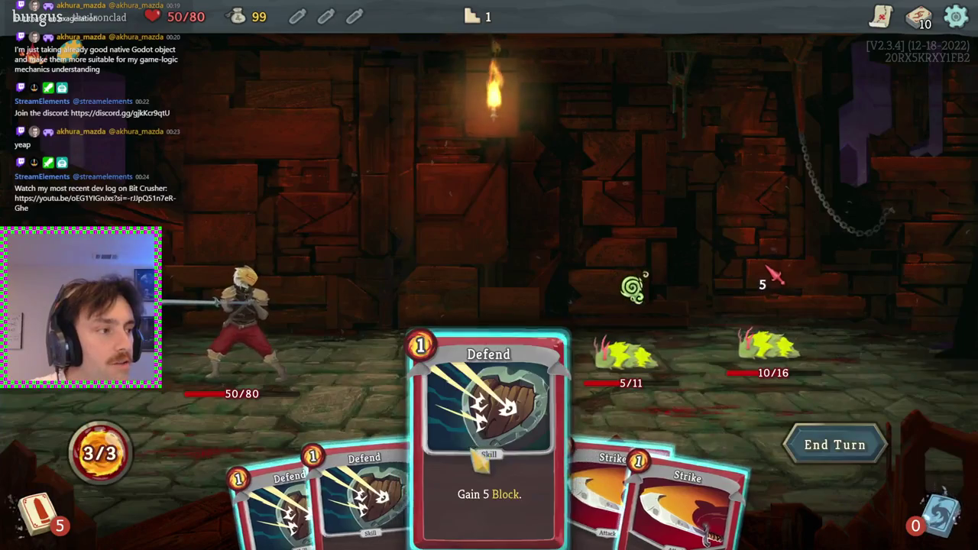
Defend, kill the left louse, drop the right one to 4 HP, then finish it with a Strike next turn
{"action": "mouse_move", "coordinate": [486, 504]}
{"action": "left_mouse_down"}
{"action": "mouse_move", "coordinate": [252, 302]}
{"action": "mouse_move", "coordinate": [275, 291]}
{"action": "left_mouse_up"}
{"action": "left_click", "coordinate": [505, 482]}
{"action": "left_click", "coordinate": [642, 355]}
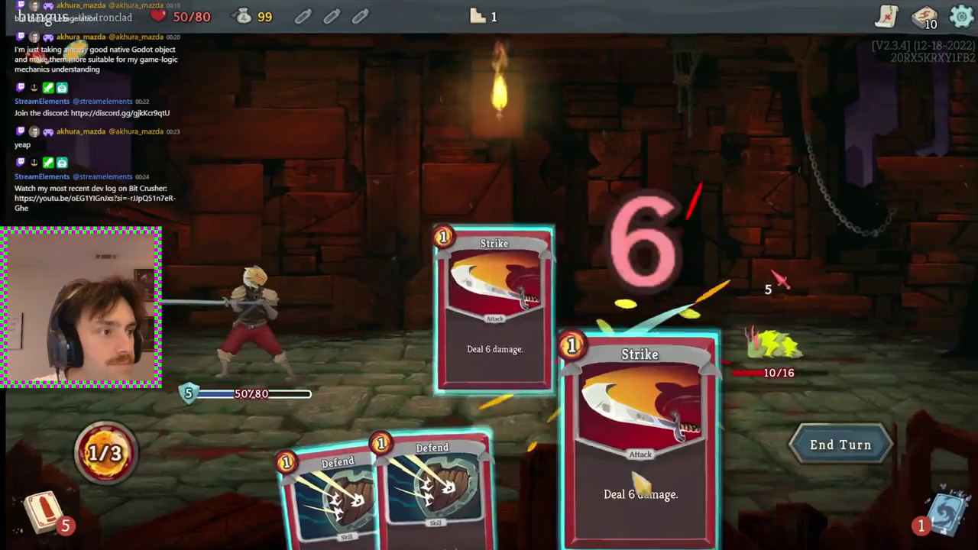
{"action": "left_click", "coordinate": [650, 467]}
{"action": "left_click", "coordinate": [764, 352]}
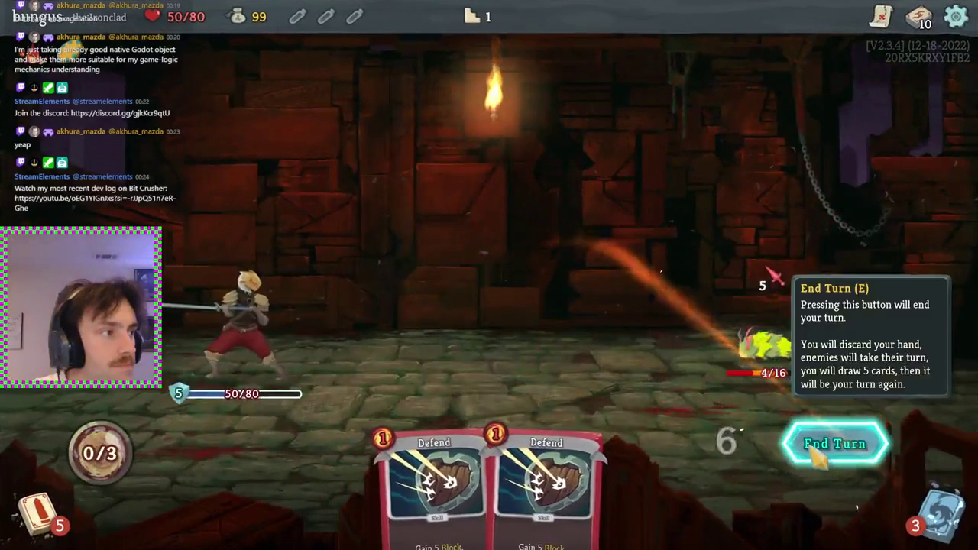
{"action": "left_click", "coordinate": [814, 453]}
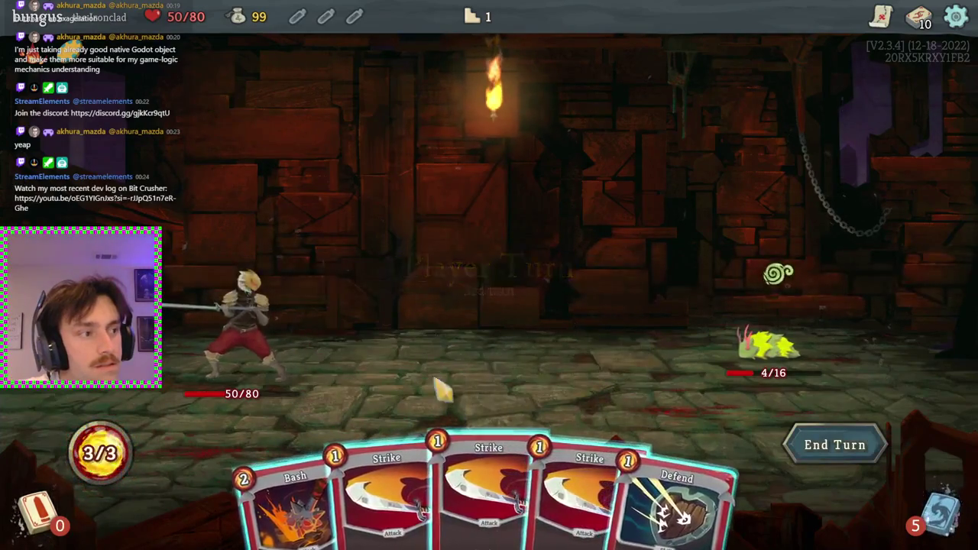
{"action": "left_click", "coordinate": [409, 498]}
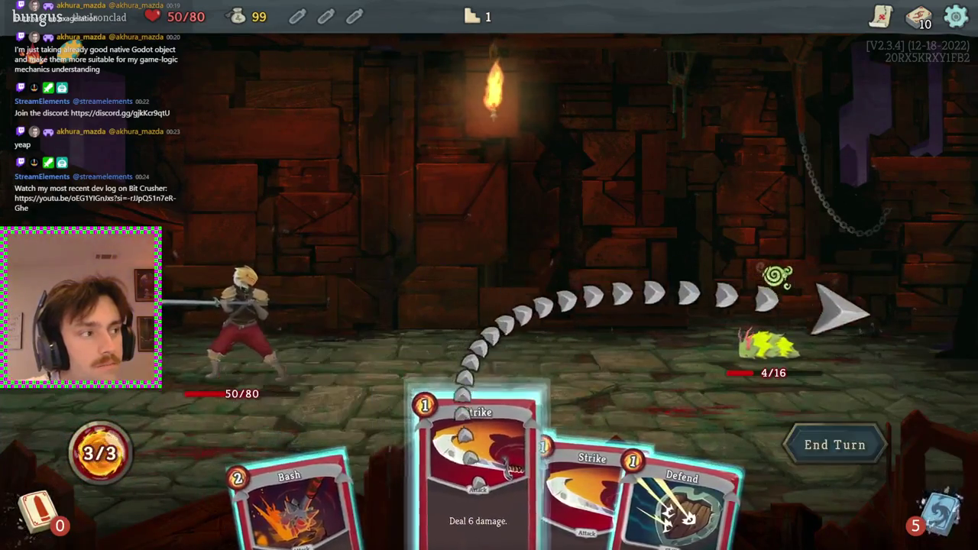
{"action": "left_click", "coordinate": [764, 343]}
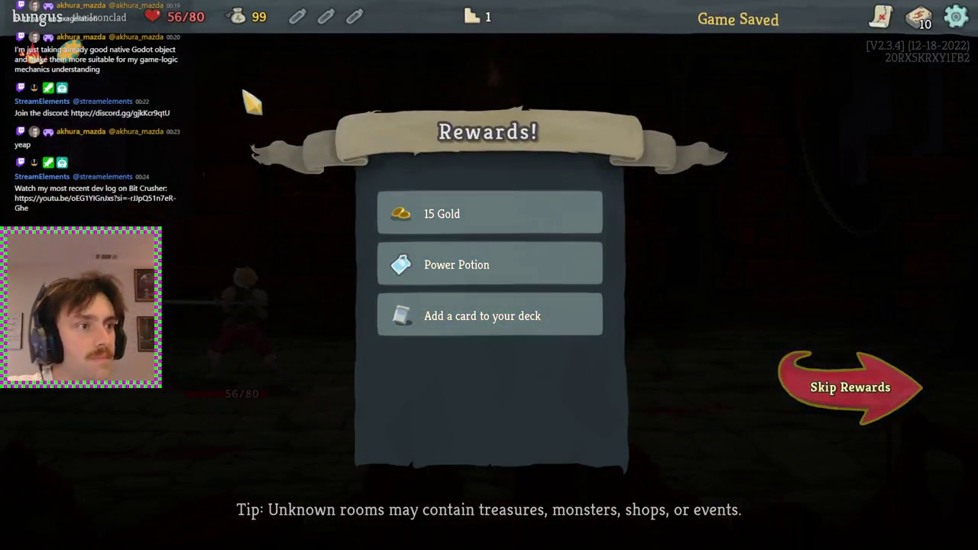
Take the 15 Gold and Power Potion, add Thunderclap to the deck, then enter the next enemy room
{"action": "left_click", "coordinate": [382, 228]}
{"action": "left_click", "coordinate": [388, 233]}
{"action": "left_click", "coordinate": [422, 228]}
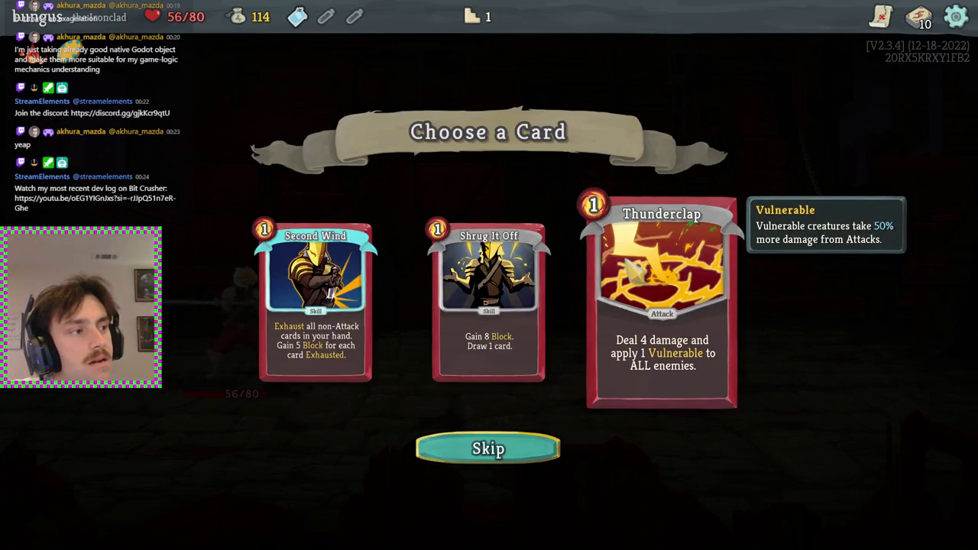
{"action": "left_click", "coordinate": [659, 303]}
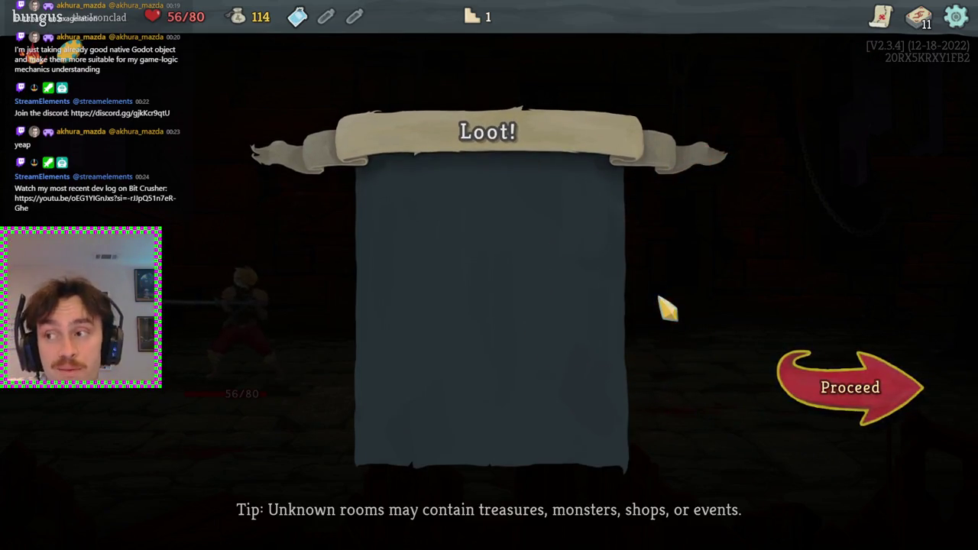
{"action": "left_click", "coordinate": [803, 388]}
{"action": "left_click", "coordinate": [625, 406]}
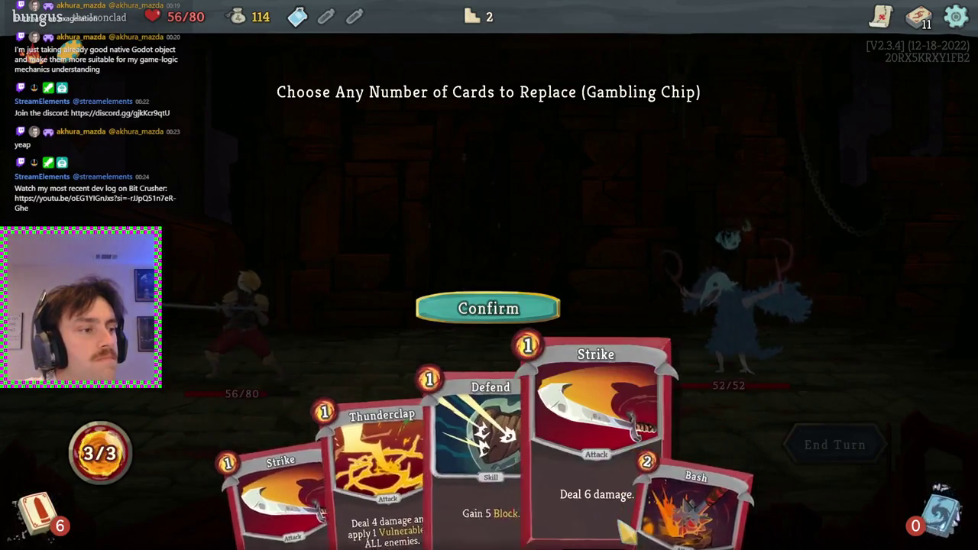
Use the Gambling Chip to replace Thunderclap and a Defend
{"action": "left_click", "coordinate": [408, 525]}
{"action": "left_click", "coordinate": [458, 523]}
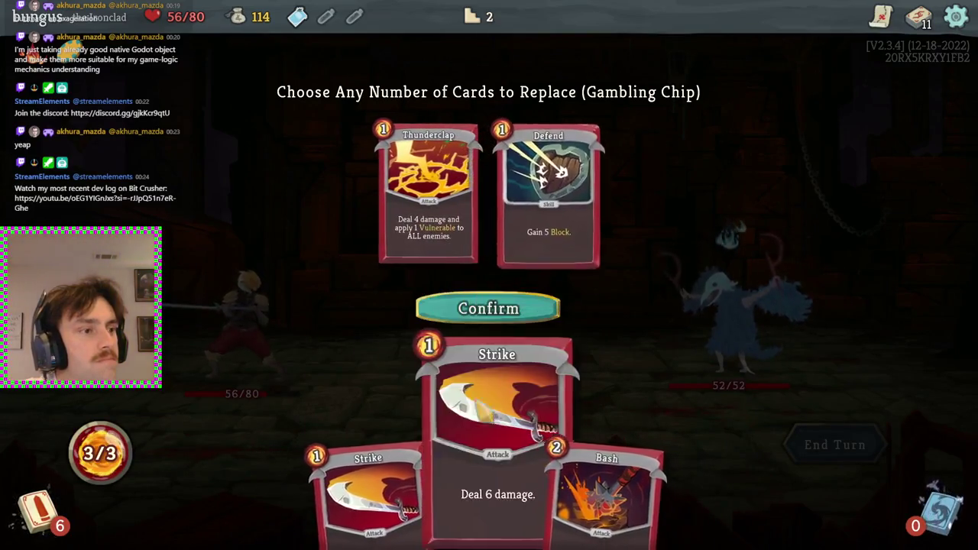
{"action": "left_click", "coordinate": [510, 314]}
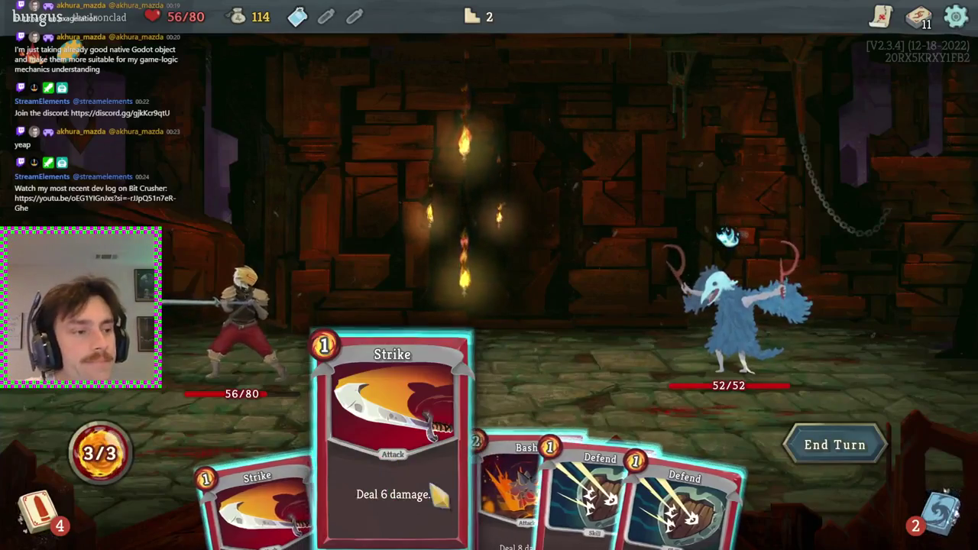
Bash the Cultist to make it Vulnerable, Strike it down to 35 HP, and end the turn
{"action": "left_click", "coordinate": [489, 474]}
{"action": "left_click", "coordinate": [723, 310]}
{"action": "left_click", "coordinate": [385, 489]}
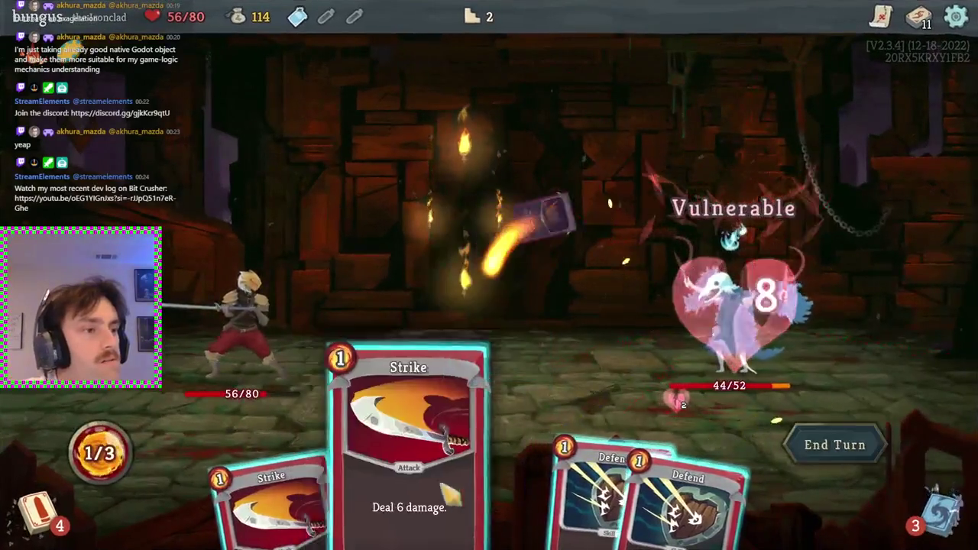
{"action": "left_click", "coordinate": [726, 318]}
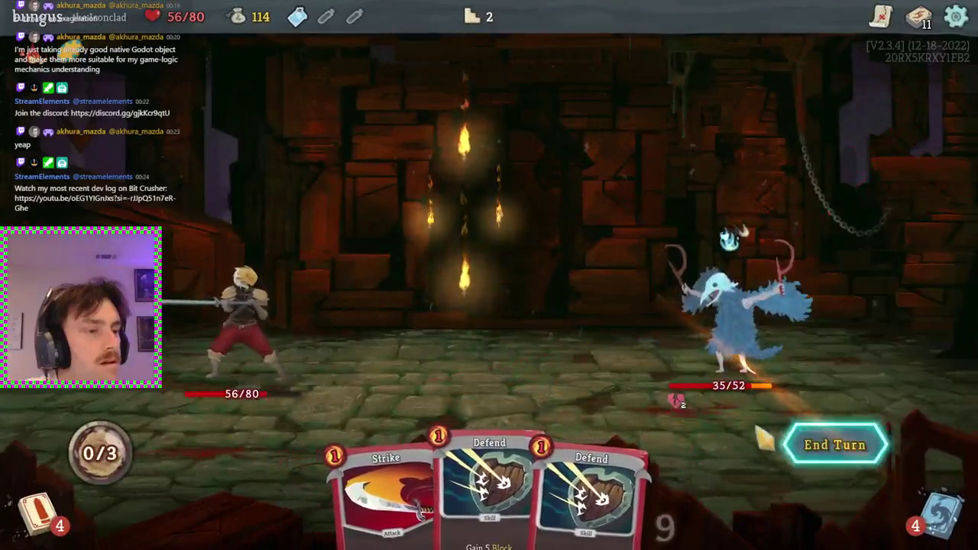
{"action": "left_click", "coordinate": [816, 443]}
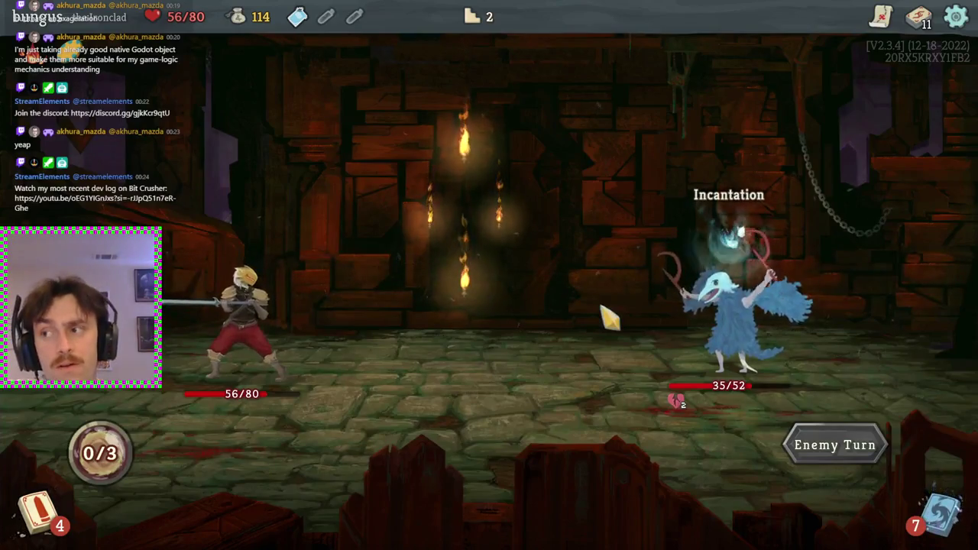
Play Defend for 5 block, Strike the Cultist twice down to 17 HP, and end the turn
{"action": "mouse_move", "coordinate": [733, 321]}
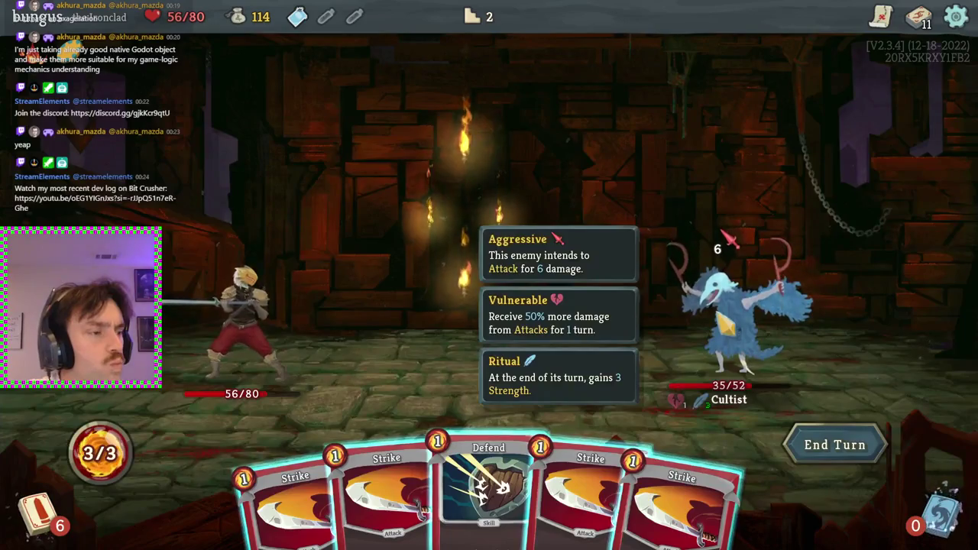
{"action": "mouse_move", "coordinate": [474, 428]}
{"action": "left_mouse_down"}
{"action": "mouse_move", "coordinate": [332, 340]}
{"action": "mouse_move", "coordinate": [294, 344]}
{"action": "left_mouse_up"}
{"action": "left_click", "coordinate": [612, 459]}
{"action": "left_click", "coordinate": [653, 380]}
{"action": "left_click", "coordinate": [623, 439]}
{"action": "left_click", "coordinate": [745, 256]}
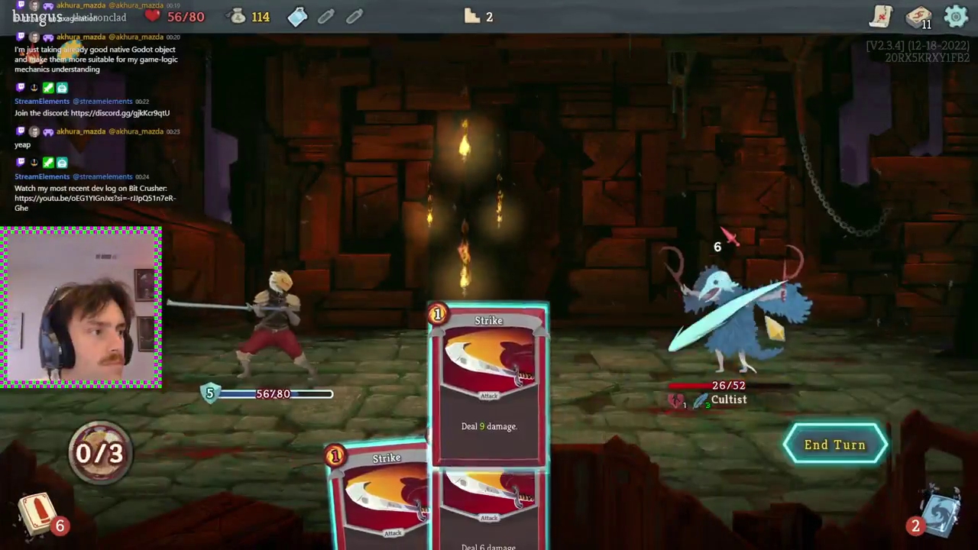
{"action": "left_click", "coordinate": [841, 440]}
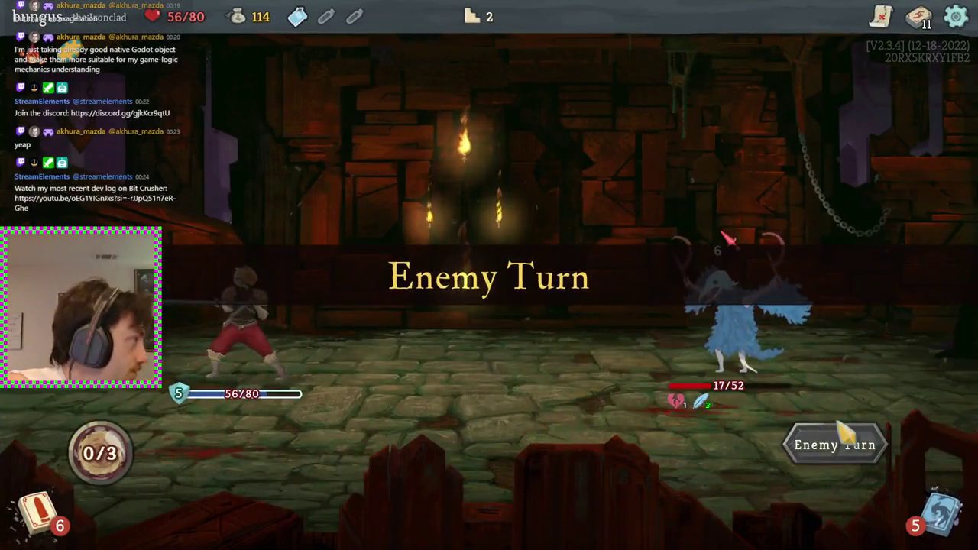